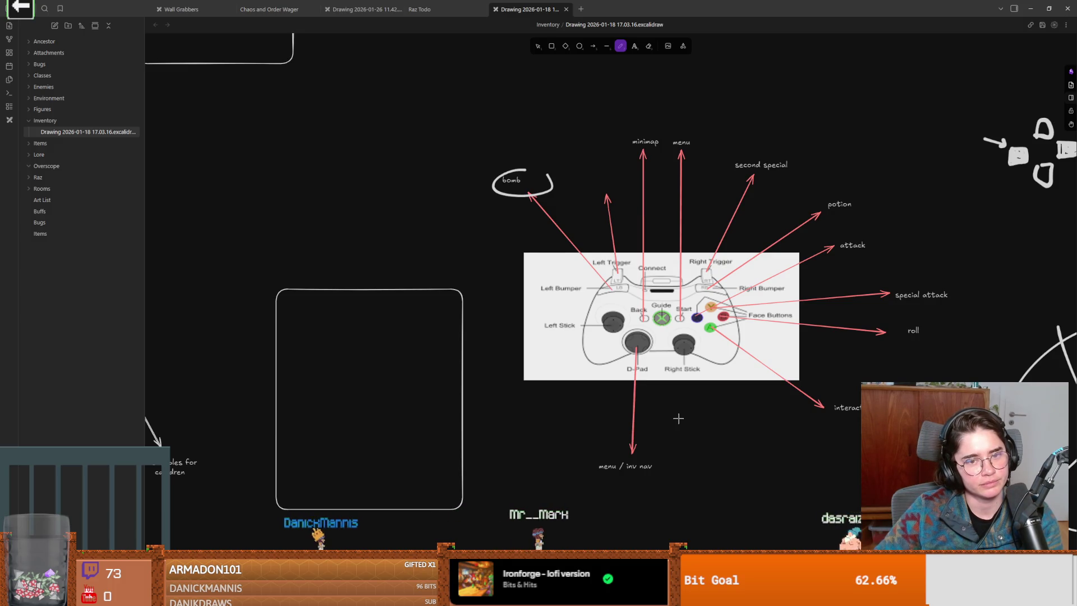
Remove the ellipse around the bomb label, then switch to the running Dungeon Roll game.
{"action": "left_click_drag", "start_coordinate": [677, 418], "coordinate": [711, 430]}
{"action": "key", "text": "ctrl+z"}
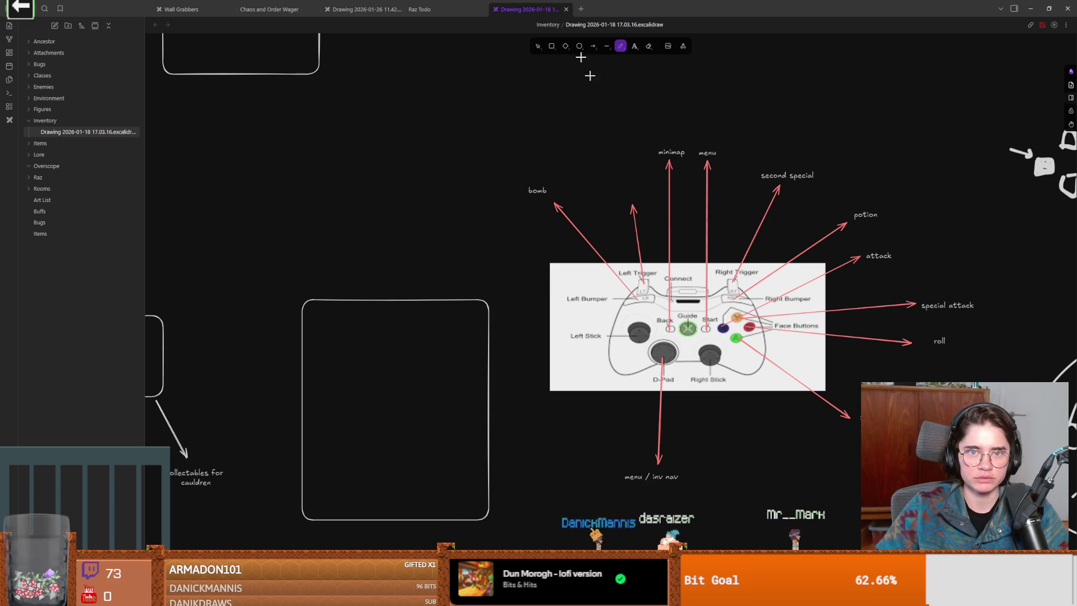
{"action": "key", "text": "alt+Tab"}
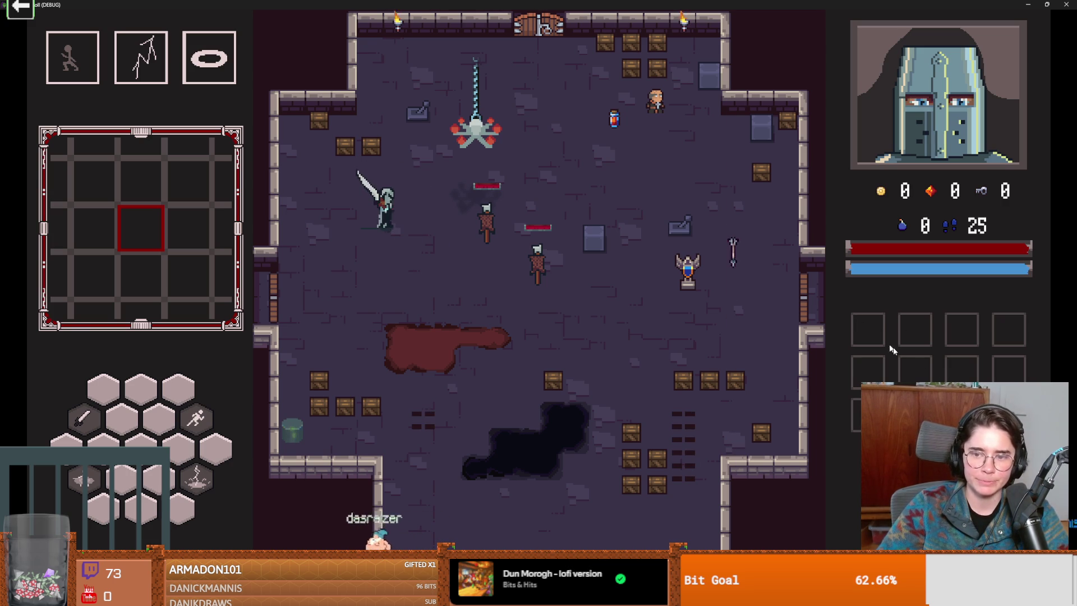
Launch Snipping Tool and capture the game's right-hand portrait-and-inventory panel.
{"action": "key", "text": "super"}
{"action": "type", "text": "sn"}
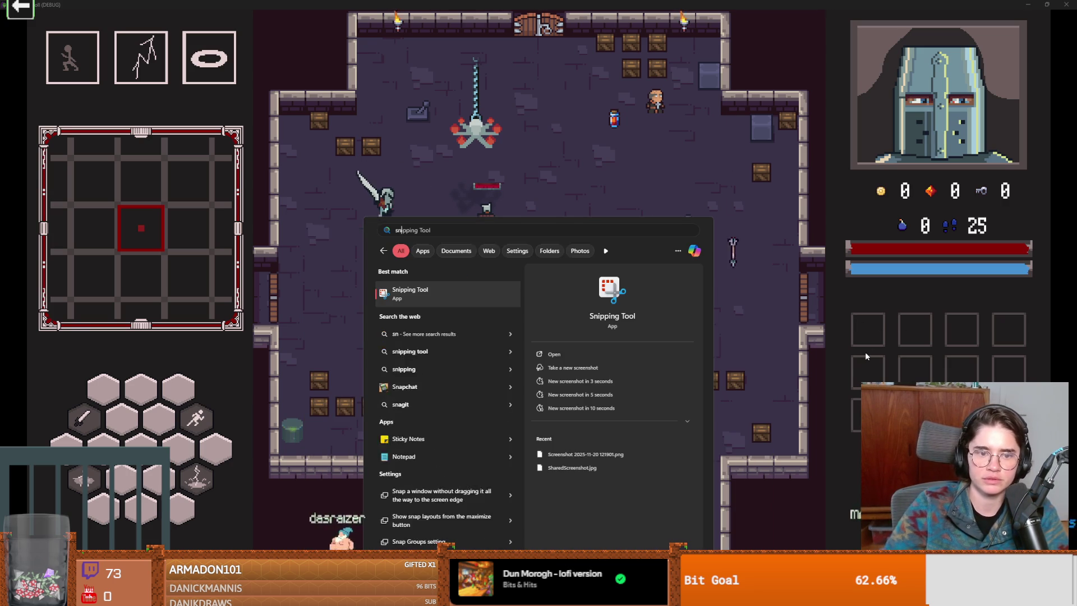
{"action": "key", "text": "Return"}
{"action": "left_click", "coordinate": [274, 23]}
{"action": "mouse_move", "coordinate": [814, 15]}
{"action": "left_mouse_down"}
{"action": "mouse_move", "coordinate": [1043, 545]}
{"action": "mouse_move", "coordinate": [1065, 545]}
{"action": "left_mouse_up"}
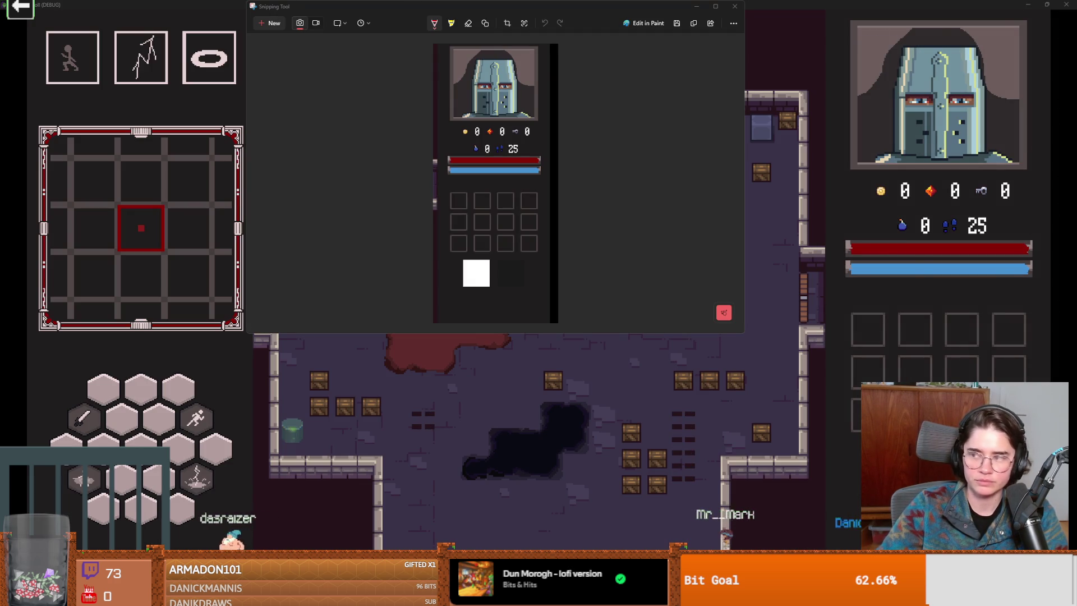
Paste the captured panel into the Excalidraw inventory drawing.
{"action": "key", "text": "alt+Tab"}
{"action": "key", "text": "ctrl+v"}
{"action": "scroll", "coordinate": [568, 306], "scroll_direction": "right", "scroll_amount": 3}
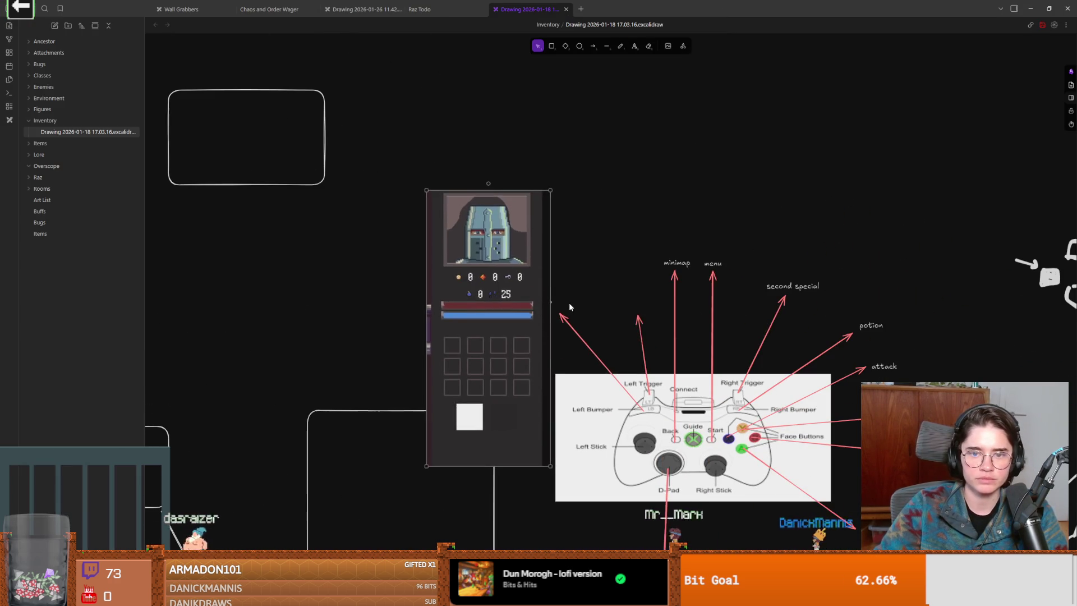
Position the inventory snip and draw a curved arrow leading out of its slots.
{"action": "left_click_drag", "start_coordinate": [568, 305], "coordinate": [796, 150]}
{"action": "scroll", "coordinate": [578, 395], "scroll_direction": "up", "scroll_amount": 3}
{"action": "scroll", "coordinate": [578, 395], "scroll_direction": "up", "scroll_amount": 2, "text": "ctrl"}
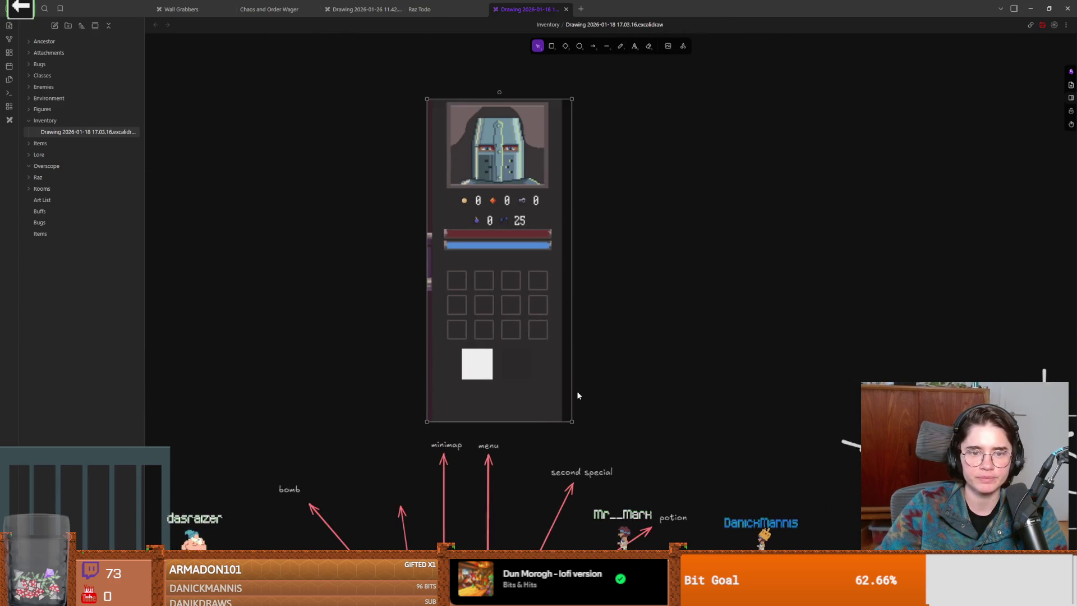
{"action": "scroll", "coordinate": [589, 387], "scroll_direction": "up", "scroll_amount": 2, "text": "ctrl"}
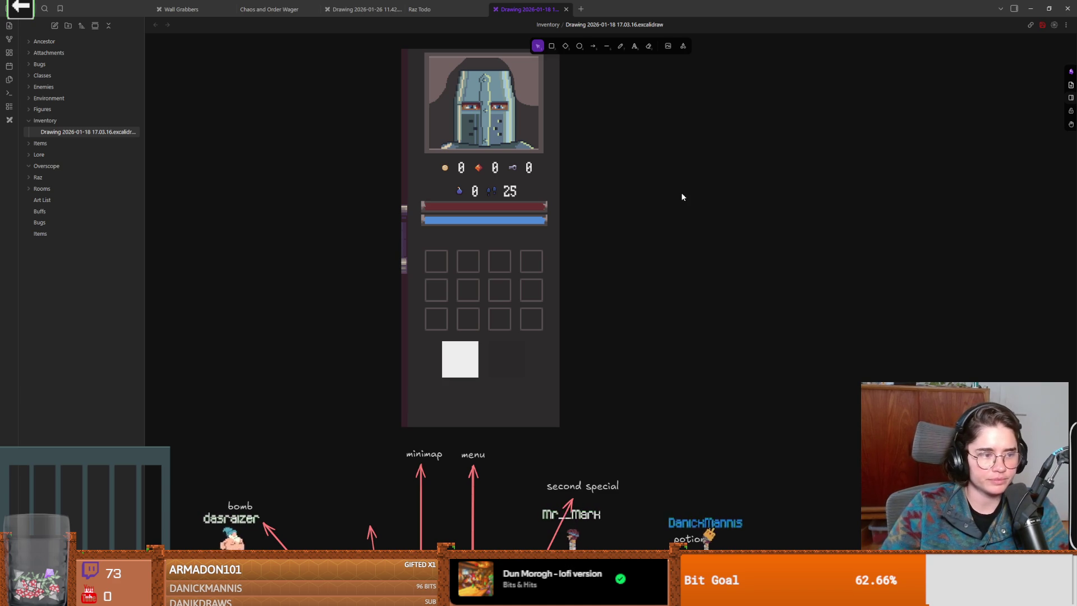
{"action": "left_click", "coordinate": [594, 47]}
{"action": "left_click_drag", "start_coordinate": [513, 247], "coordinate": [629, 79]}
{"action": "mouse_move", "coordinate": [575, 154]}
{"action": "left_mouse_down"}
{"action": "mouse_move", "coordinate": [547, 109]}
{"action": "mouse_move", "coordinate": [584, 162]}
{"action": "mouse_move", "coordinate": [542, 88]}
{"action": "left_mouse_up"}
{"action": "mouse_move", "coordinate": [642, 85]}
{"action": "left_mouse_down"}
{"action": "mouse_move", "coordinate": [648, 97]}
{"action": "mouse_move", "coordinate": [629, 118]}
{"action": "left_mouse_up"}
Label the arrow tip with the note 'why would we need to click' and start a note below it.
{"action": "left_click", "coordinate": [637, 85]}
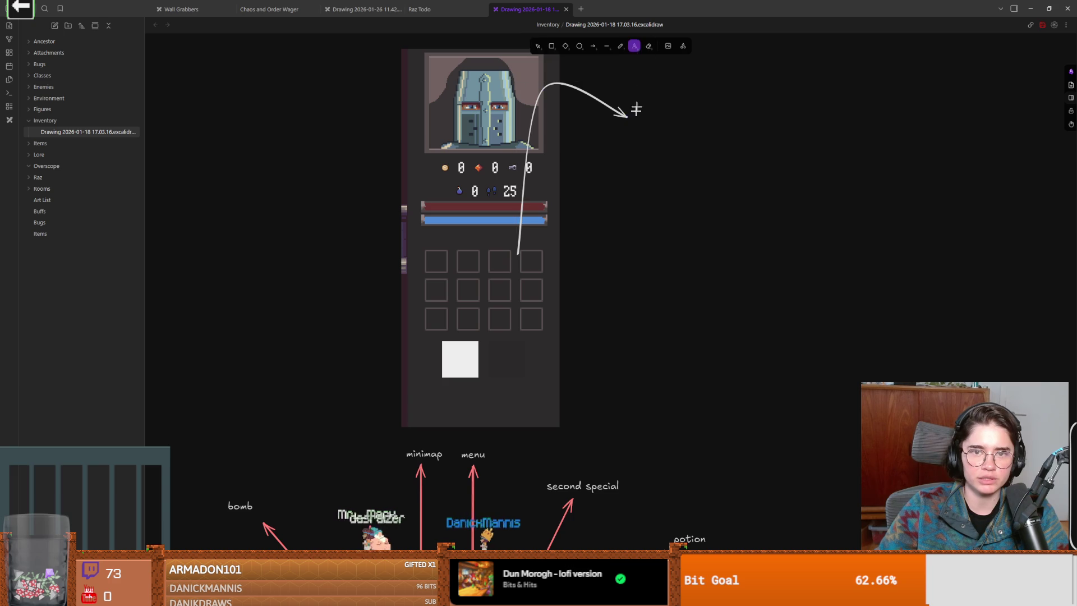
{"action": "type", "text": "why would we need to click"}
{"action": "key", "text": "Escape"}
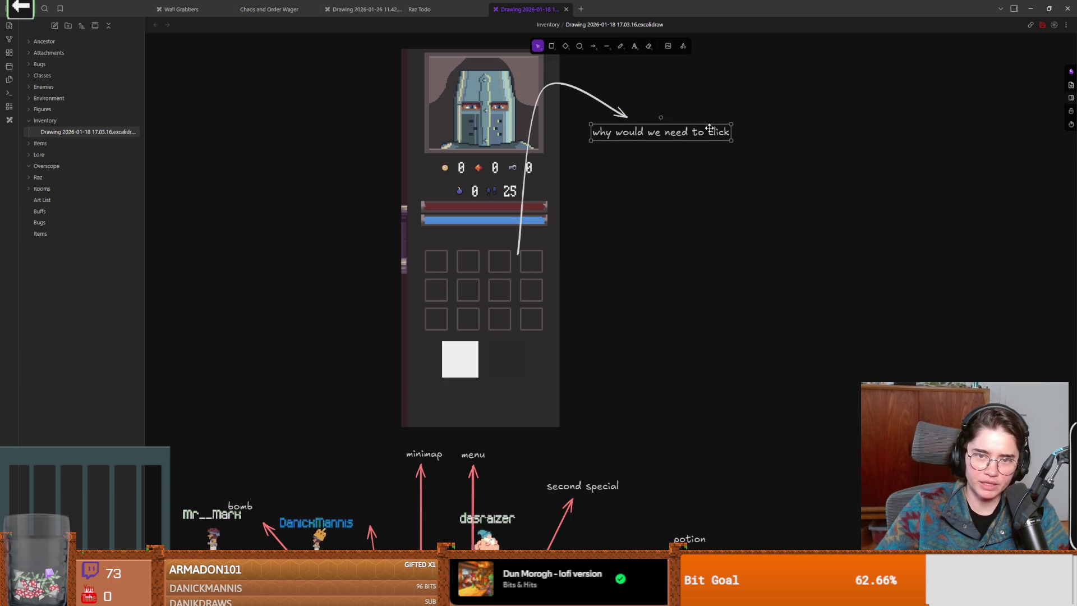
{"action": "scroll", "coordinate": [684, 277], "scroll_direction": "left", "scroll_amount": 5}
{"action": "scroll", "coordinate": [685, 276], "scroll_direction": "up", "scroll_amount": 1}
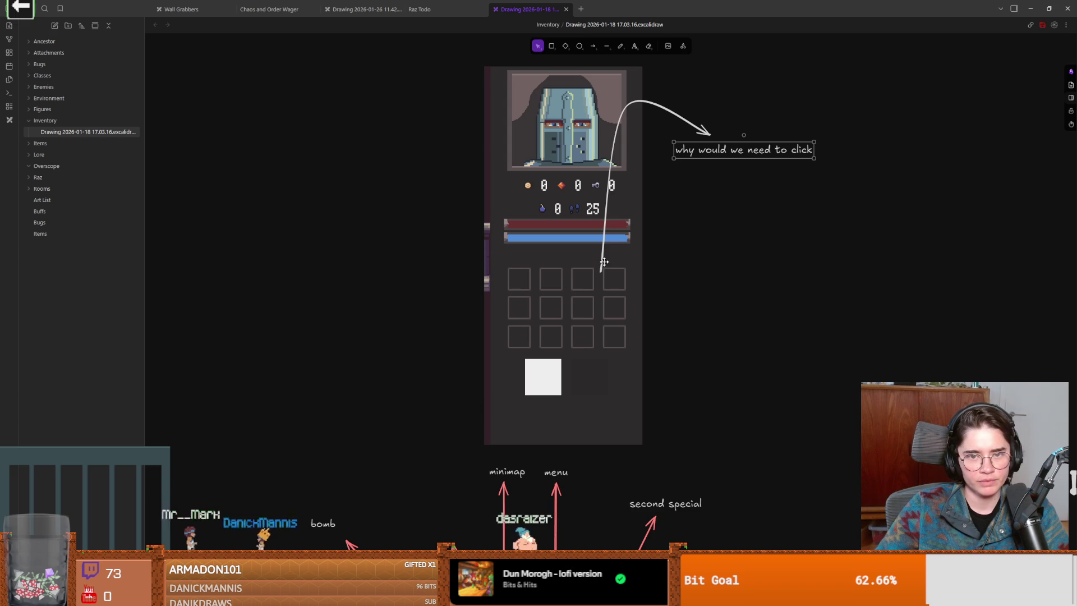
{"action": "scroll", "coordinate": [777, 282], "scroll_direction": "right", "scroll_amount": 2}
{"action": "key", "text": "Return"}
{"action": "key", "text": "Return"}
{"action": "key", "text": "Return"}
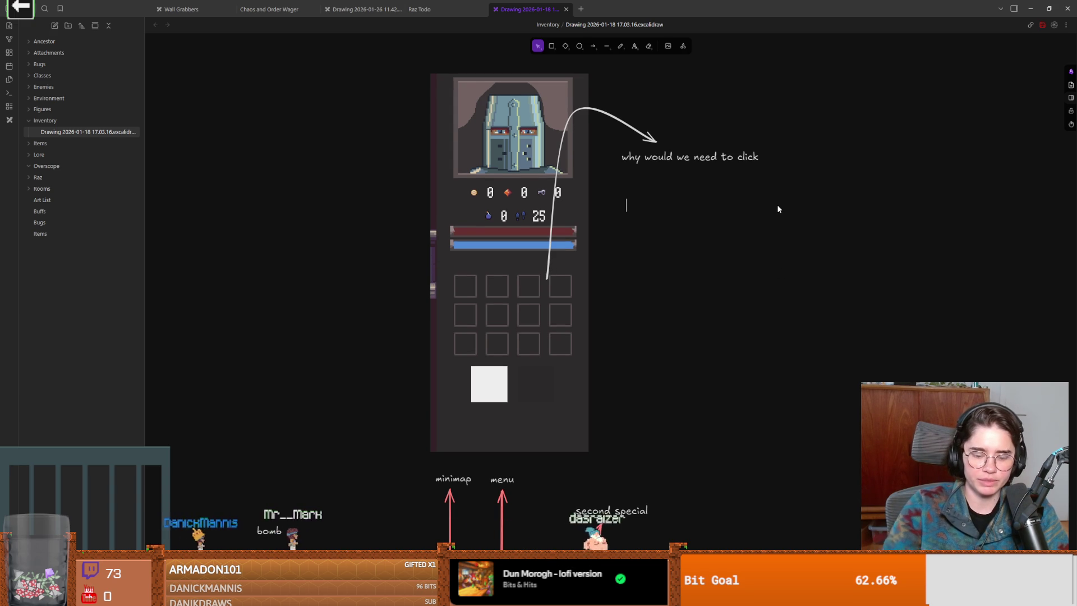
{"action": "type", "text": "- click and drag, can drop "}
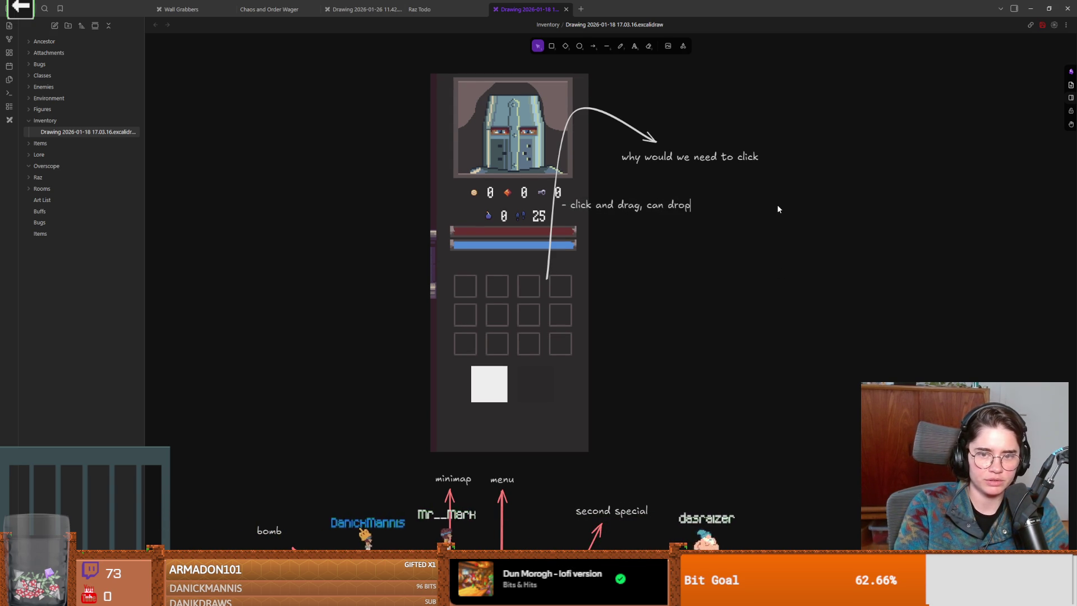
{"action": "type", "text": "item"}
Finish the note '- click and drag, can drop item', position it, and duplicate it.
{"action": "key", "text": "Escape"}
{"action": "mouse_move", "coordinate": [665, 209]}
{"action": "left_mouse_down"}
{"action": "mouse_move", "coordinate": [731, 210]}
{"action": "mouse_move", "coordinate": [731, 227]}
{"action": "left_mouse_up"}
{"action": "key", "text": "ctrl+d"}
Rewrite the copy as '- click on item to see description (hover)', align it, and return to the game.
{"action": "double_click", "coordinate": [706, 234]}
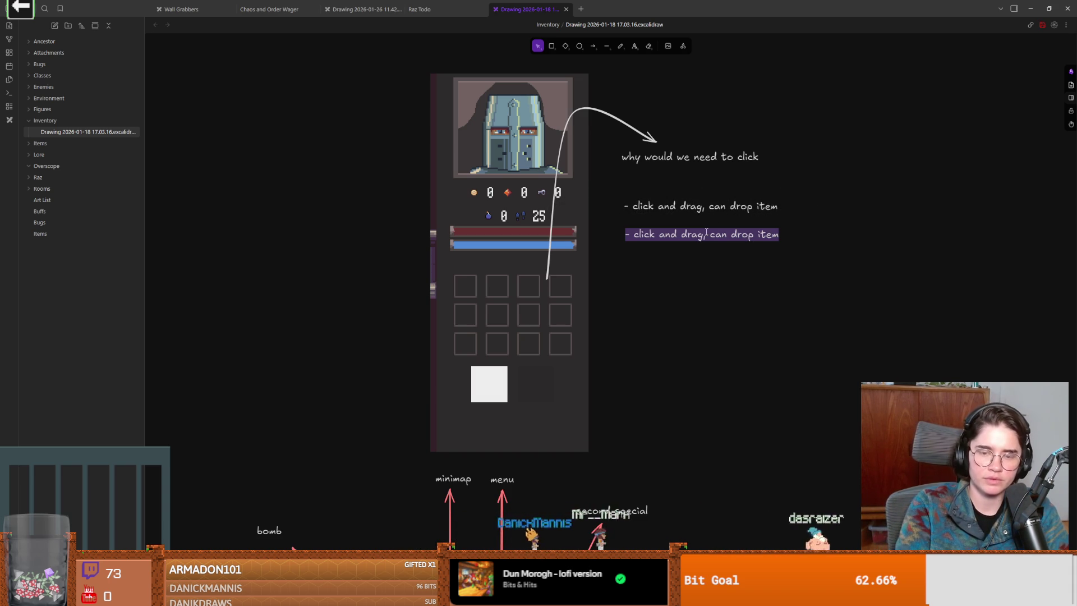
{"action": "type", "text": "- click on item to see what"}
{"action": "key", "text": "BackSpace"}
{"action": "key", "text": "BackSpace"}
{"action": "key", "text": "BackSpace"}
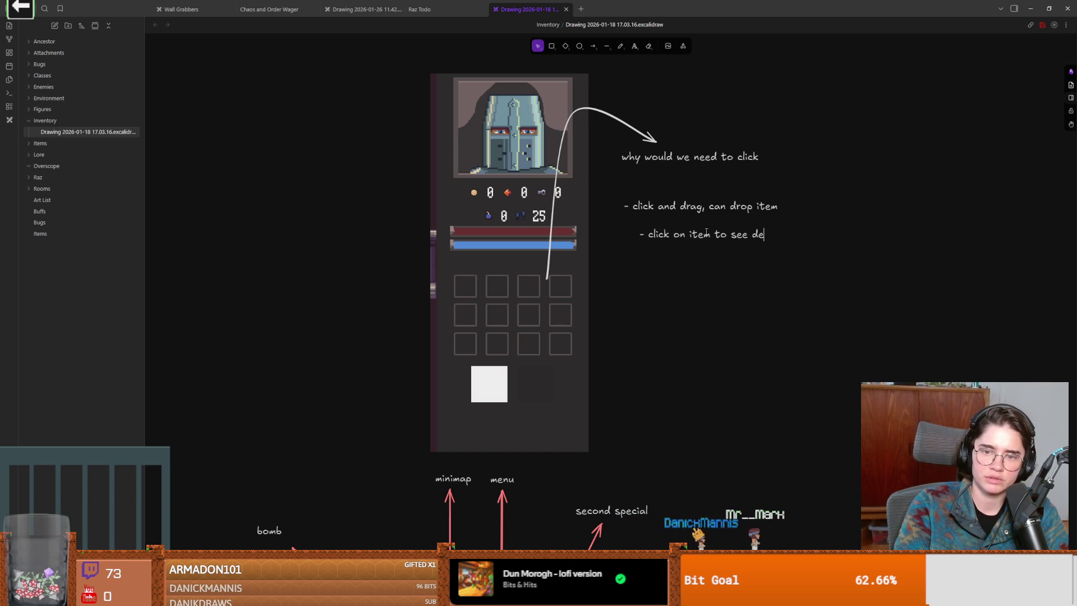
{"action": "type", "text": "ript"}
{"action": "key", "text": "BackSpace"}
{"action": "type", "text": "ion (hover"}
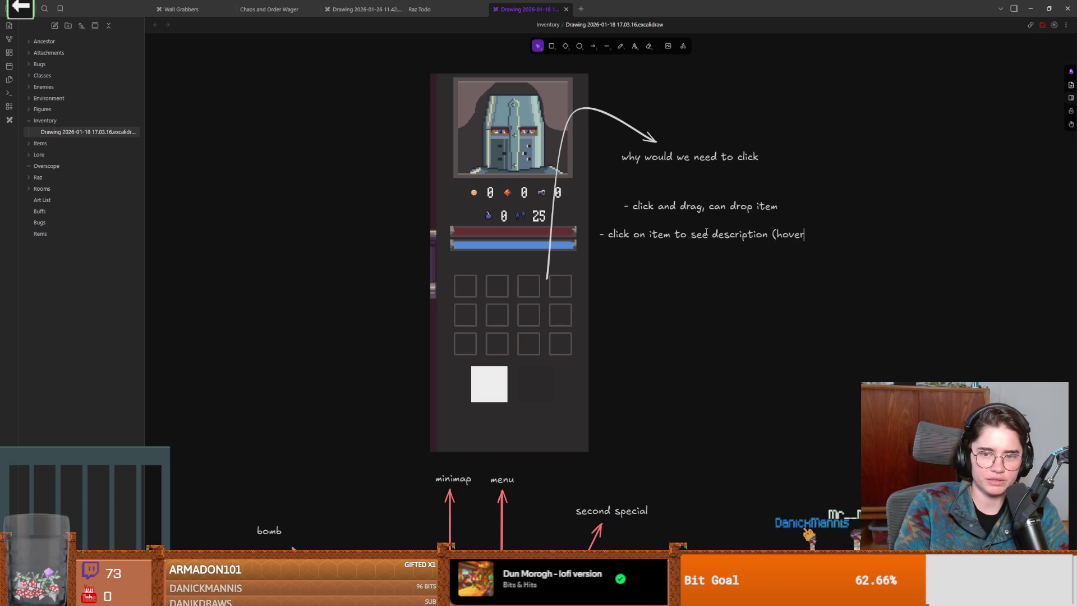
{"action": "key", "text": "Escape"}
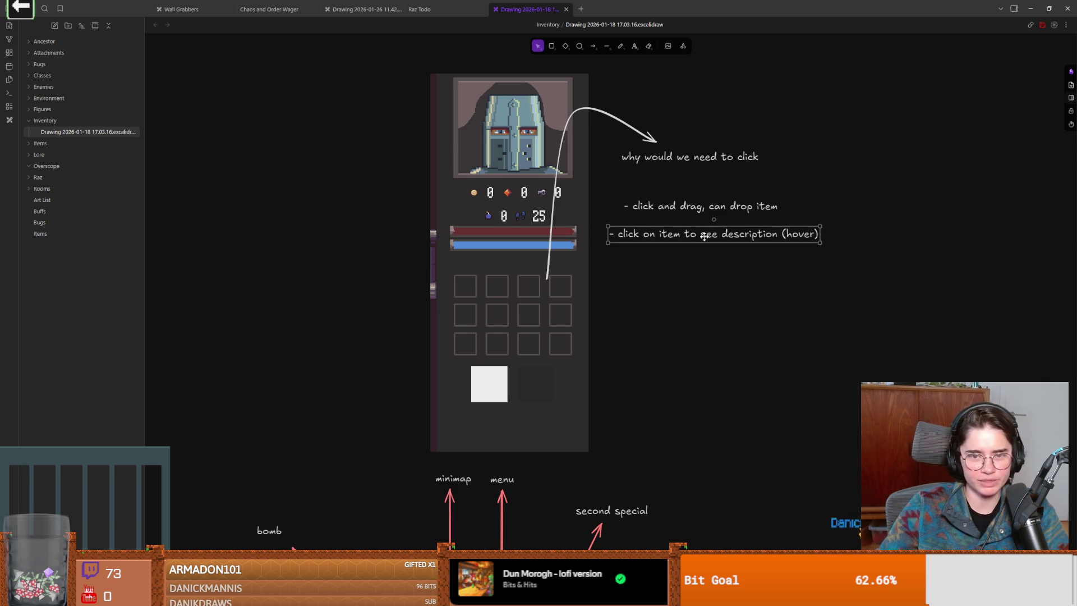
{"action": "left_click_drag", "start_coordinate": [701, 237], "coordinate": [708, 234]}
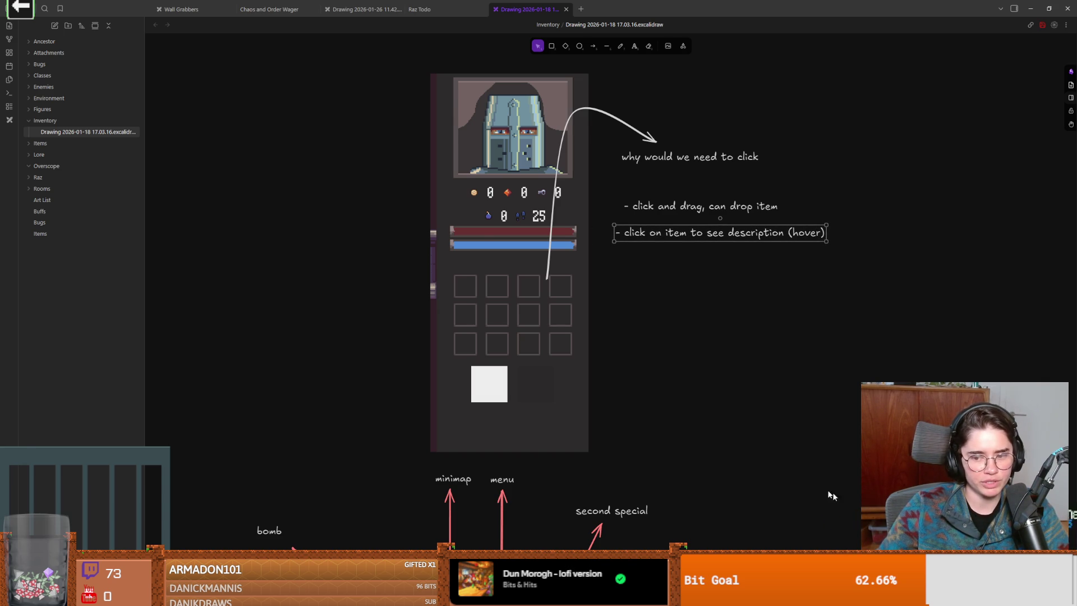
{"action": "key", "text": "alt+Tab"}
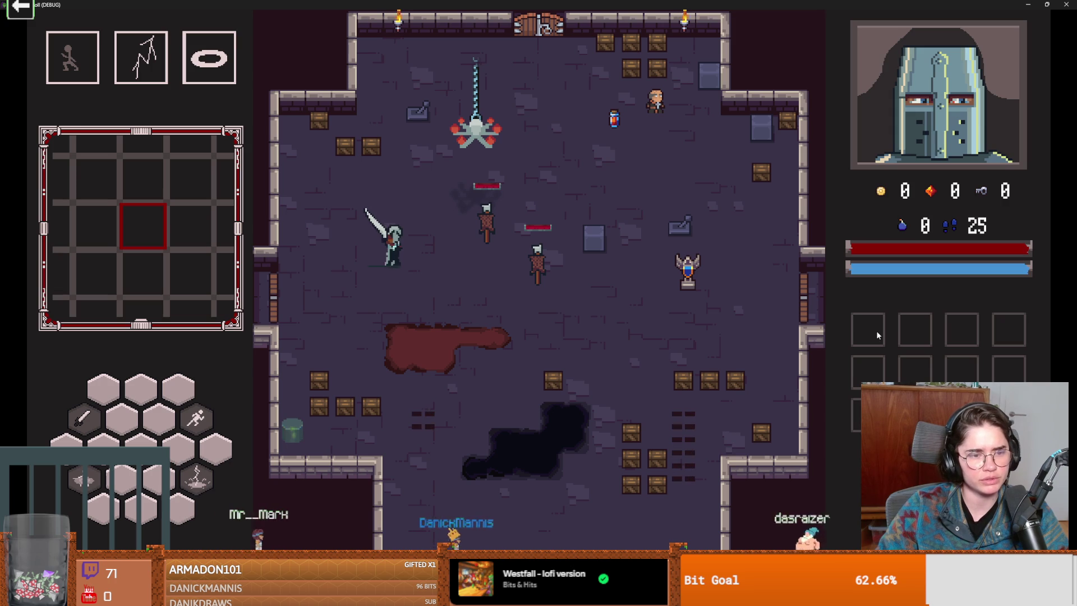
Stop the running game and put away the Obsidian and Snipping Tool windows.
{"action": "key", "text": "alt+F4"}
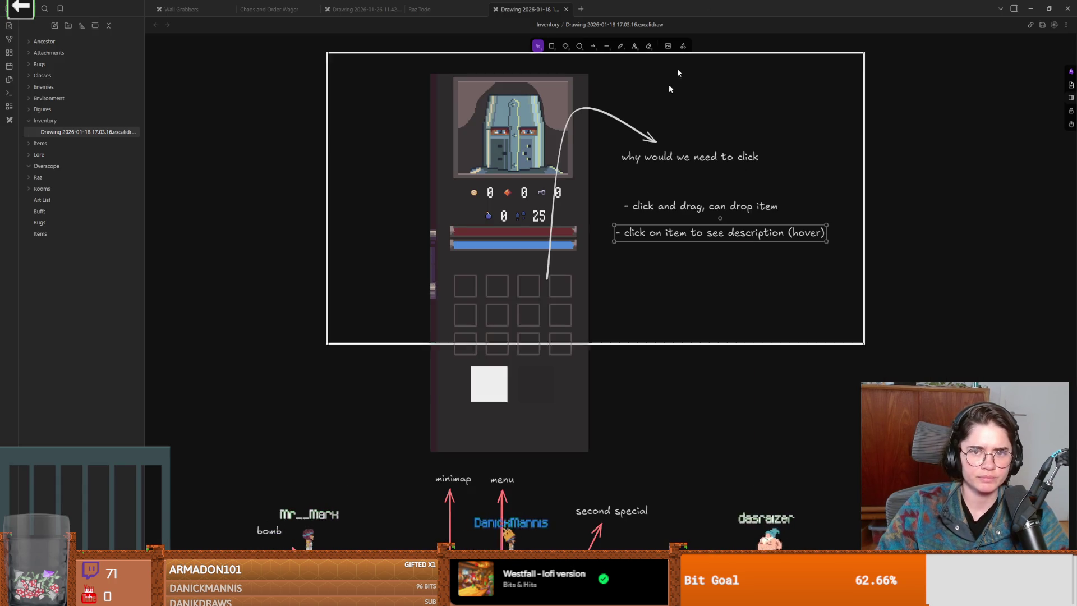
{"action": "left_click_drag", "start_coordinate": [704, 25], "coordinate": [686, 225]}
{"action": "left_click", "coordinate": [714, 223]}
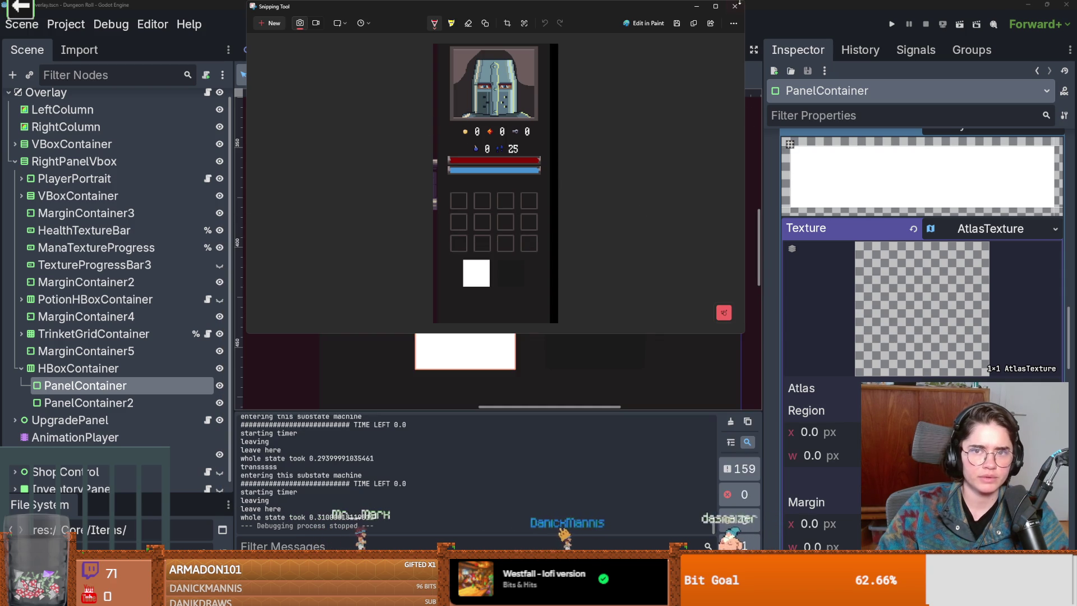
{"action": "left_click", "coordinate": [657, 85]}
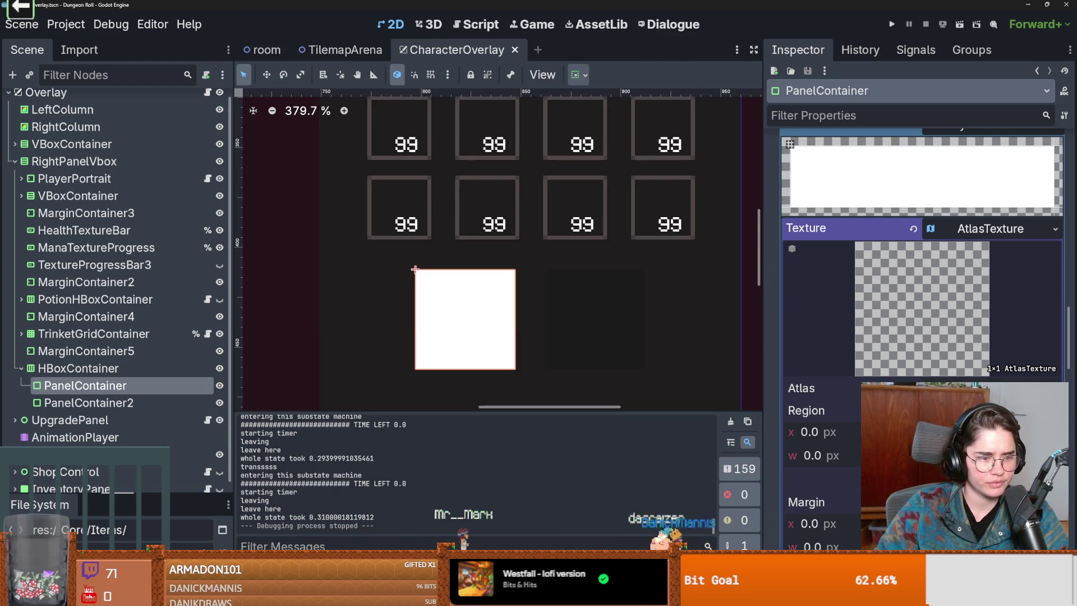
Open crusader.tscn from the FileSystem dock and bring up its crusader.gd script at _physics_process.
{"action": "left_click_drag", "start_coordinate": [177, 495], "coordinate": [88, 34]}
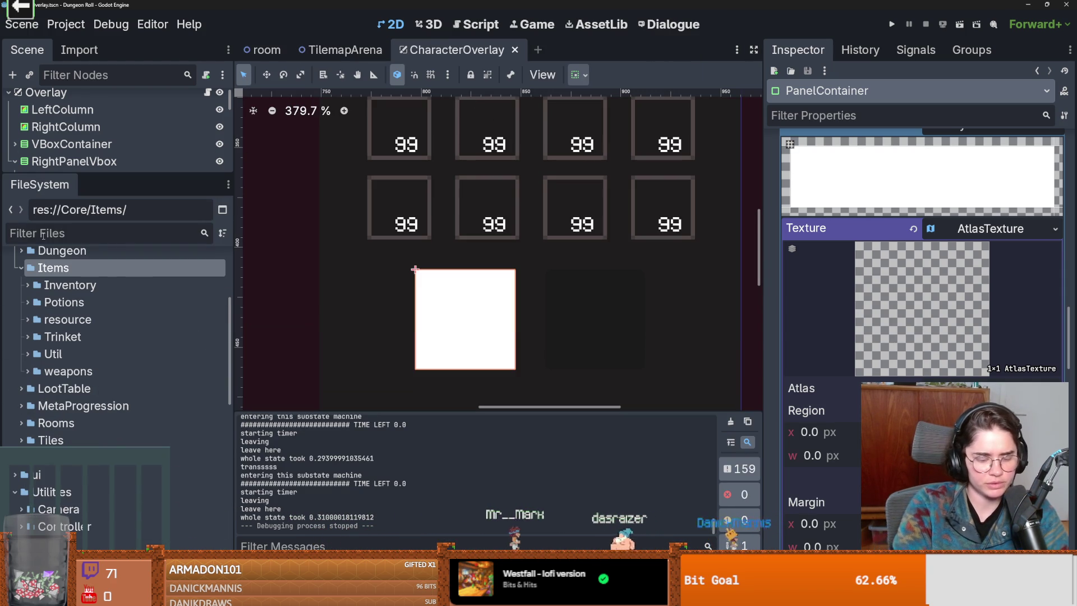
{"action": "type", "text": "CRUSADER"}
{"action": "scroll", "coordinate": [91, 354], "scroll_direction": "down", "scroll_amount": 5}
{"action": "scroll", "coordinate": [92, 354], "scroll_direction": "down", "scroll_amount": 3}
{"action": "double_click", "coordinate": [87, 396]}
{"action": "scroll", "coordinate": [112, 135], "scroll_direction": "up", "scroll_amount": 1}
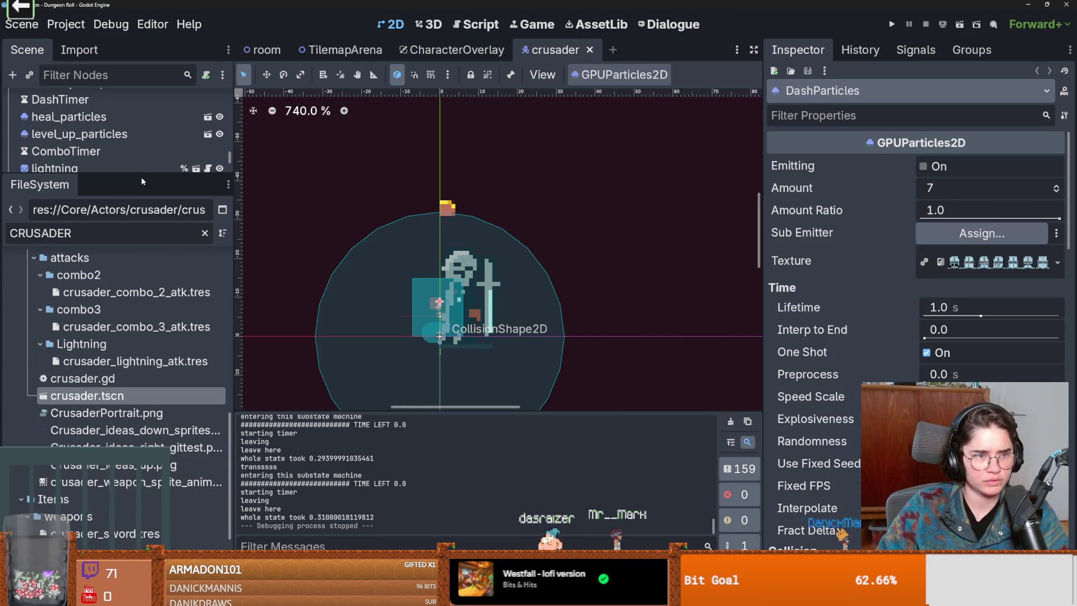
{"action": "left_click_drag", "start_coordinate": [144, 176], "coordinate": [145, 496]}
{"action": "scroll", "coordinate": [163, 171], "scroll_direction": "up", "scroll_amount": 4}
{"action": "scroll", "coordinate": [162, 171], "scroll_direction": "up", "scroll_amount": 5}
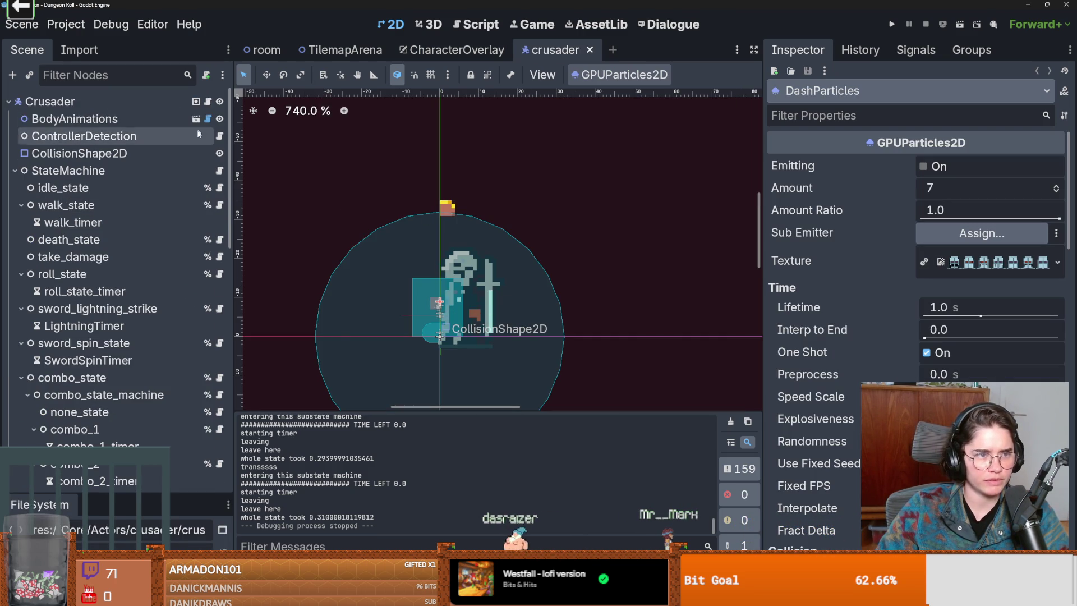
{"action": "left_click", "coordinate": [195, 101]}
{"action": "scroll", "coordinate": [503, 250], "scroll_direction": "down", "scroll_amount": 3}
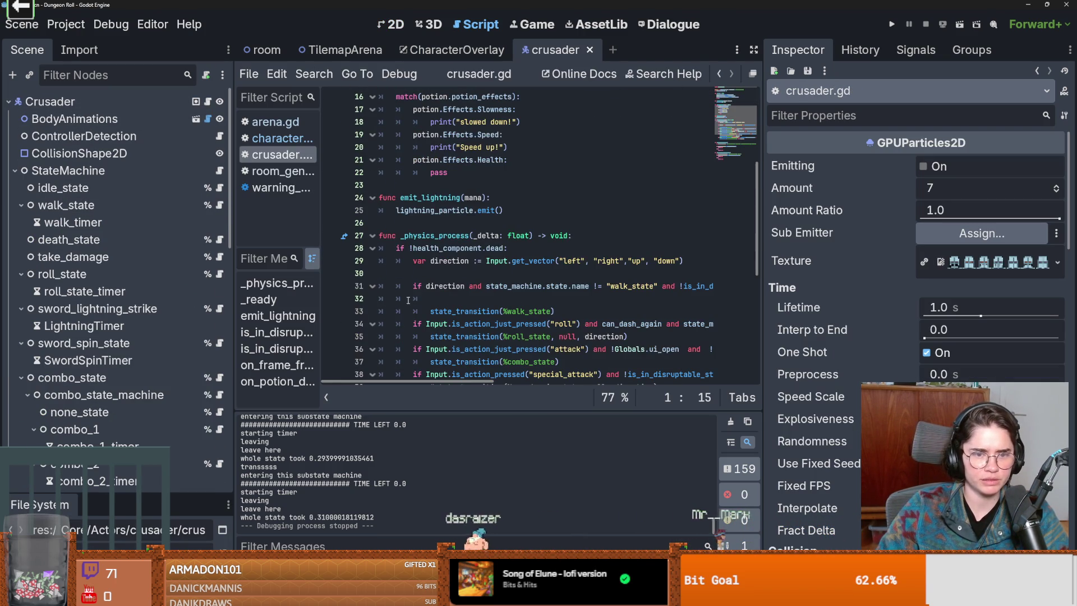
{"action": "double_click", "coordinate": [441, 239]}
{"action": "mouse_move", "coordinate": [444, 287]}
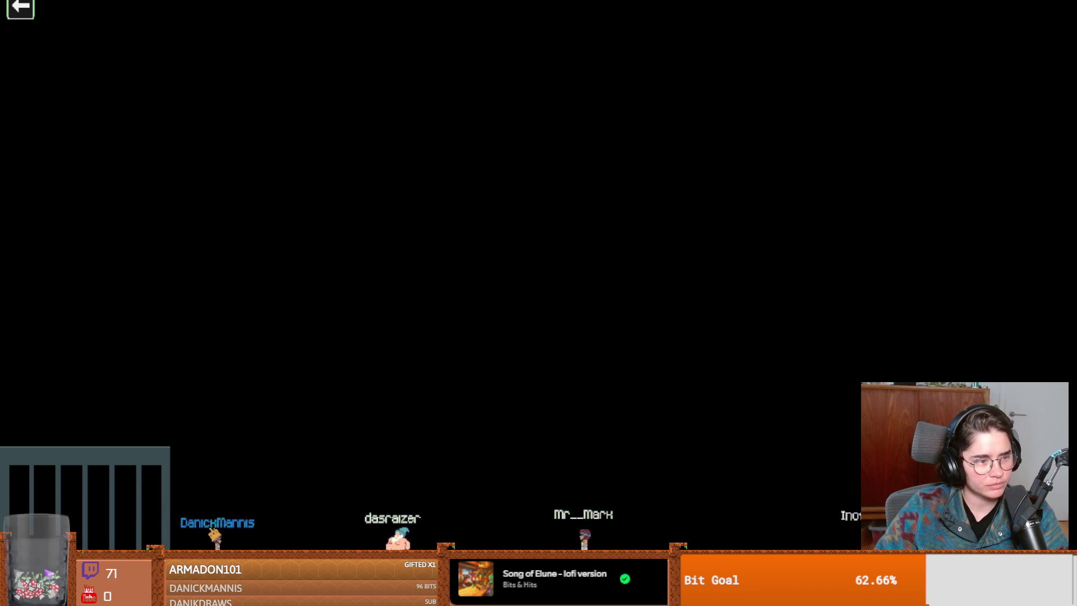
Stop the game and save the crusader scene and script.
{"action": "key", "text": "F8"}
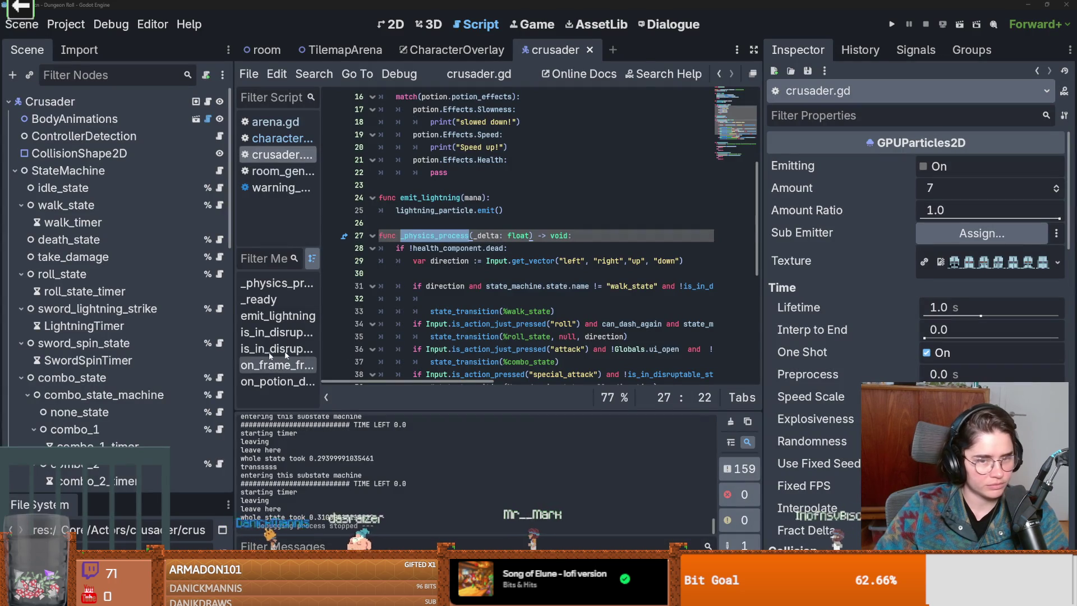
{"action": "left_click", "coordinate": [557, 311]}
{"action": "left_click", "coordinate": [484, 272]}
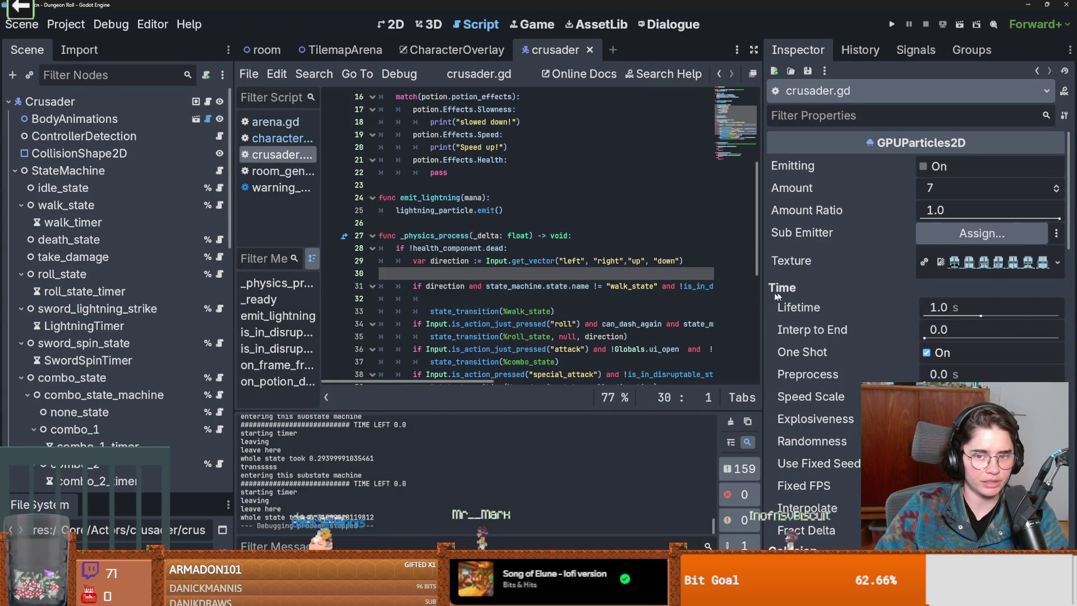
{"action": "left_click_drag", "start_coordinate": [761, 295], "coordinate": [925, 294]}
{"action": "key", "text": "ctrl+s"}
{"action": "scroll", "coordinate": [576, 286], "scroll_direction": "up", "scroll_amount": 4}
{"action": "scroll", "coordinate": [575, 286], "scroll_direction": "down", "scroll_amount": 2}
{"action": "scroll", "coordinate": [576, 286], "scroll_direction": "up", "scroll_amount": 3}
Leave the caret on line 11 and switch to the browser with the YouTube video.
{"action": "left_click", "coordinate": [588, 235]}
{"action": "key", "text": "Up"}
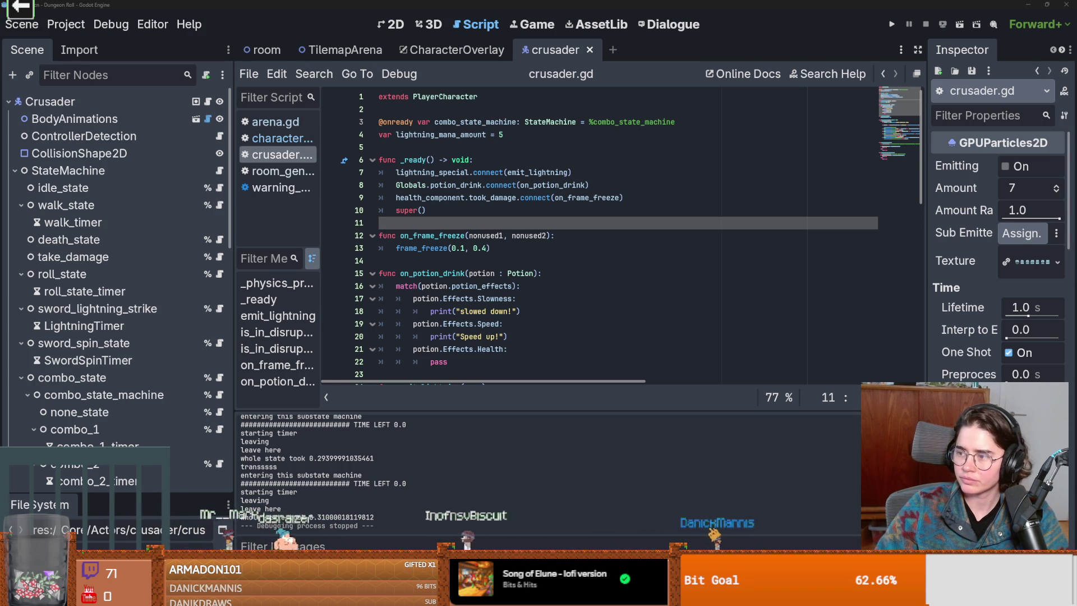
{"action": "key", "text": "alt+Tab"}
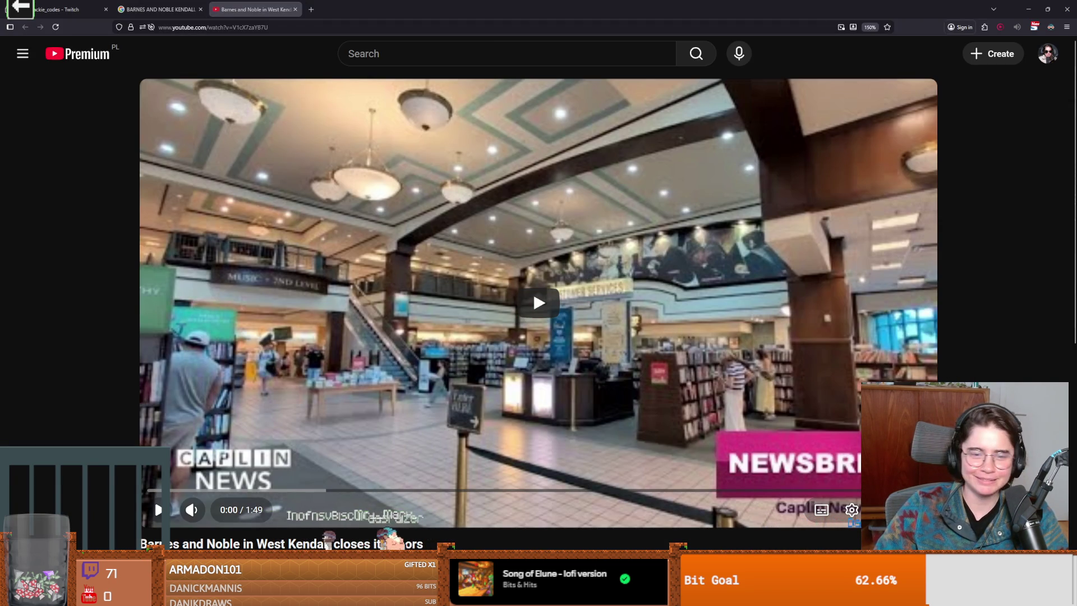
Play the Barnes and Noble West Kendall closure clip and make it full screen.
{"action": "left_click", "coordinate": [154, 500]}
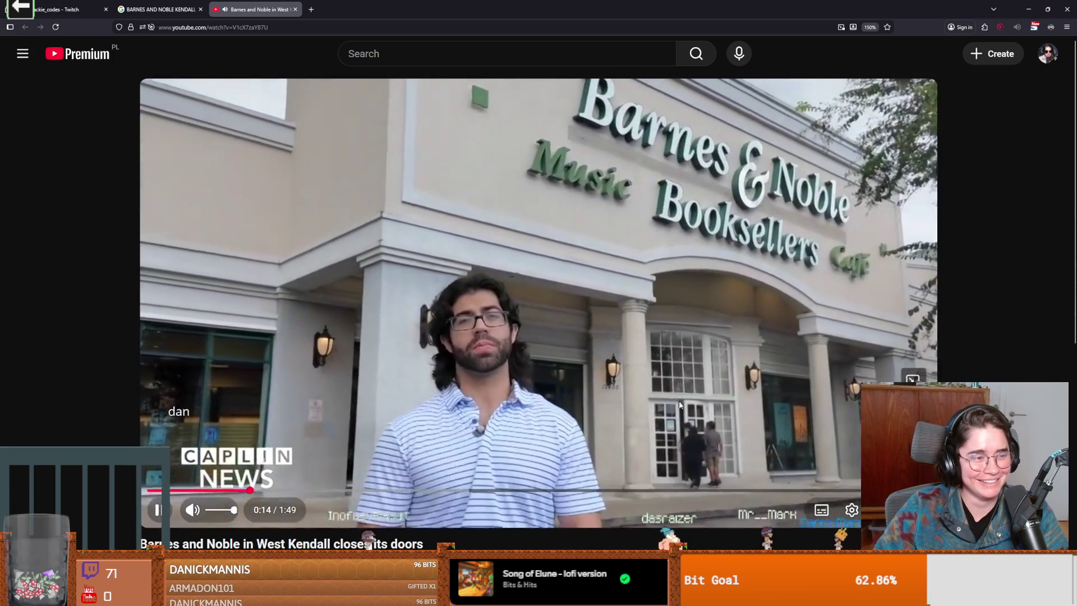
{"action": "left_click", "coordinate": [694, 424]}
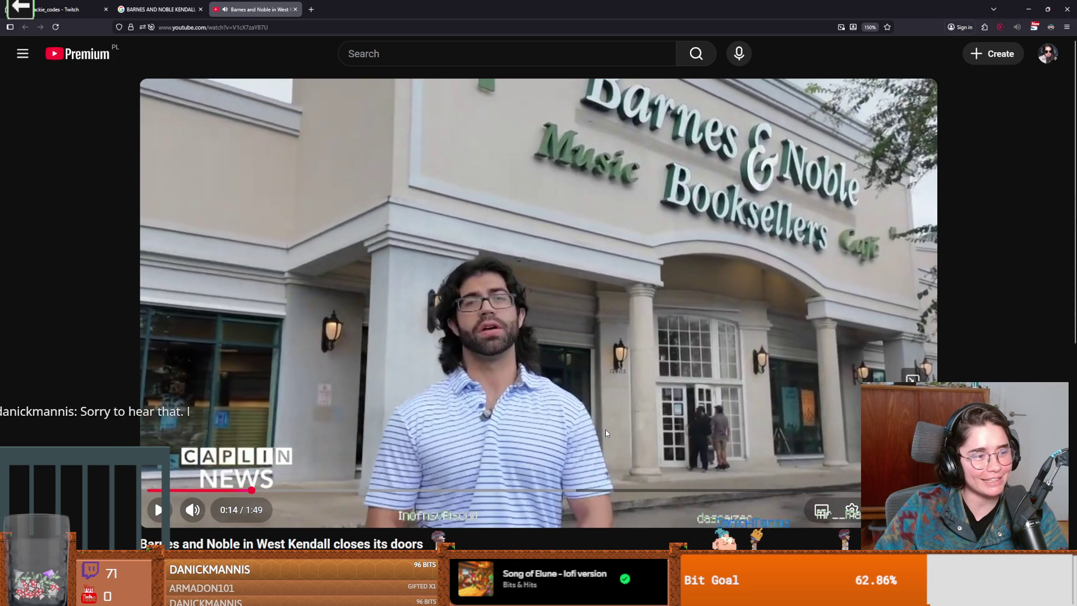
{"action": "left_click", "coordinate": [648, 352]}
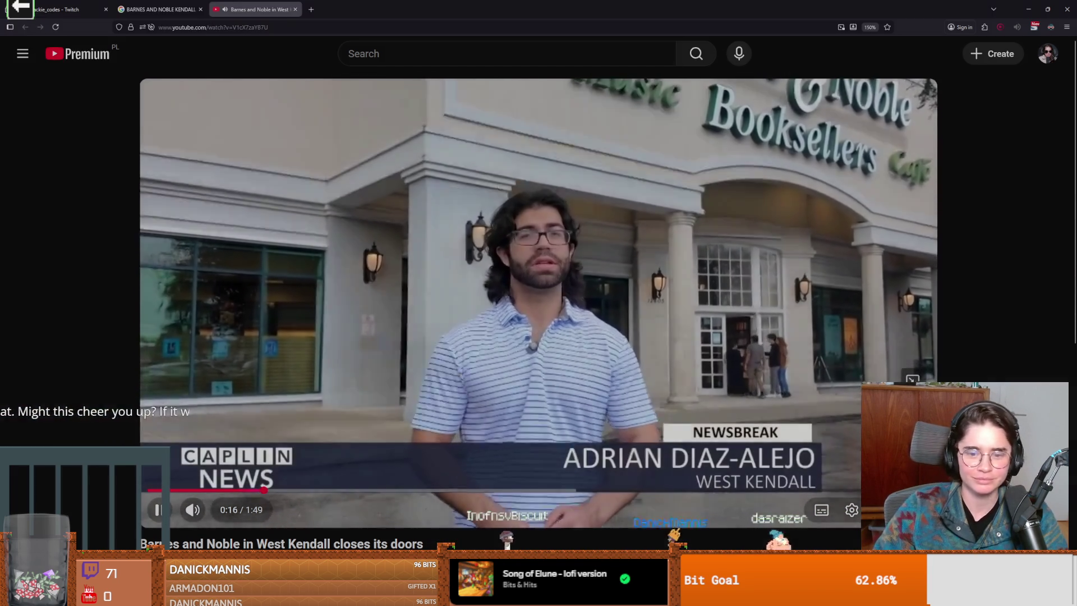
{"action": "double_click", "coordinate": [772, 419]}
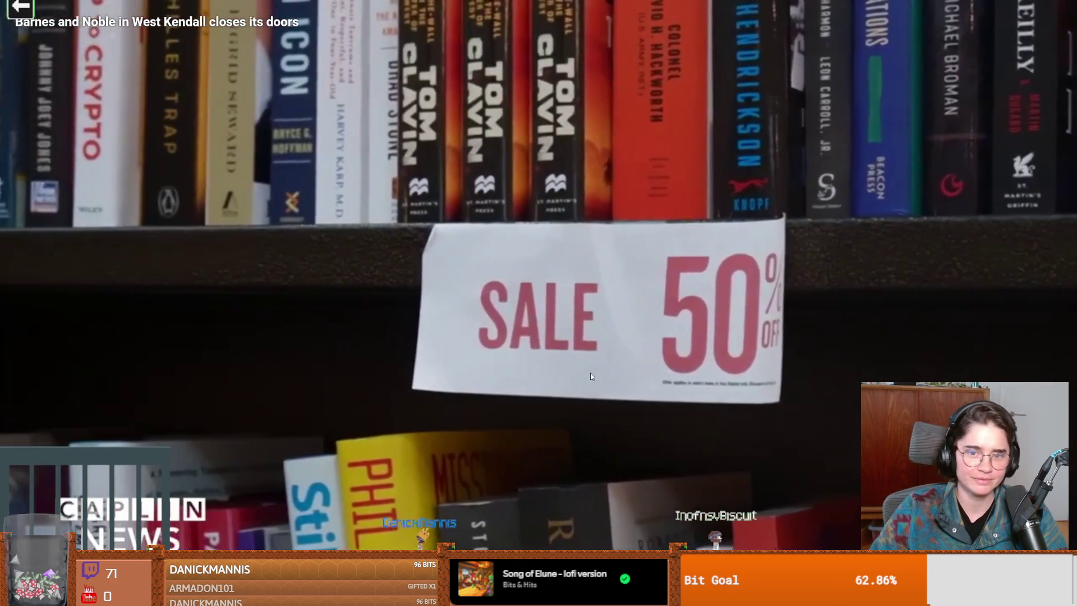
Watch the bookstore report, pausing and resuming along the way, then go back to Godot.
{"action": "left_click", "coordinate": [611, 369]}
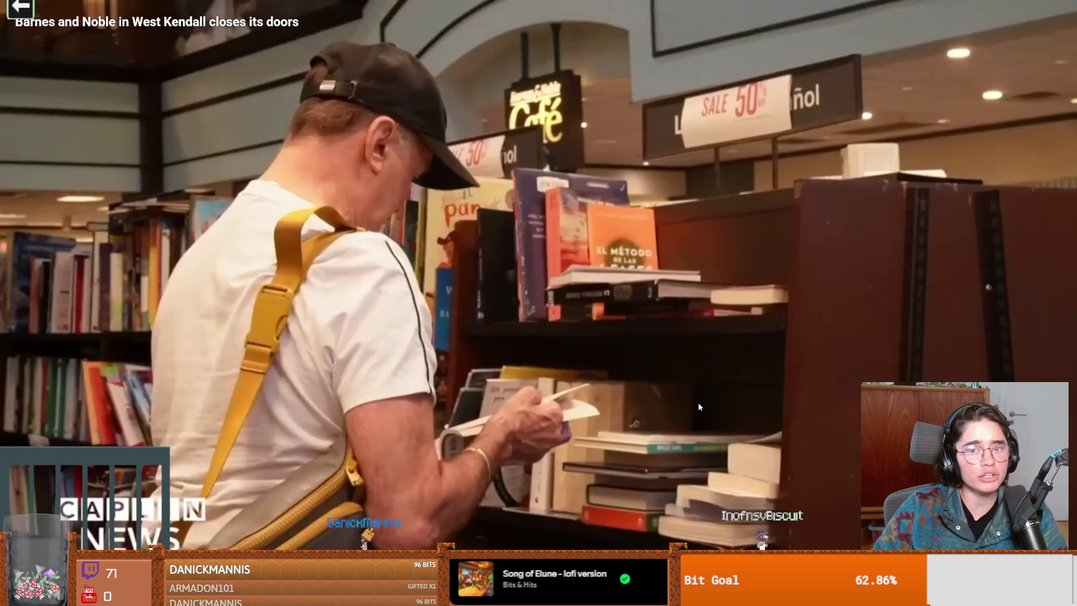
{"action": "left_click", "coordinate": [700, 398]}
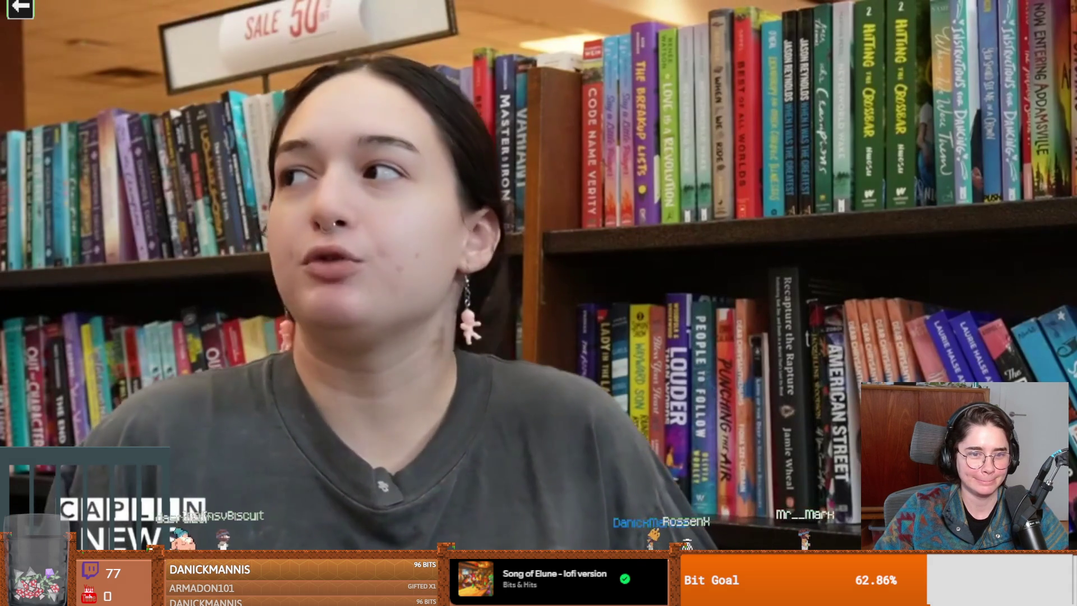
{"action": "left_click", "coordinate": [531, 346]}
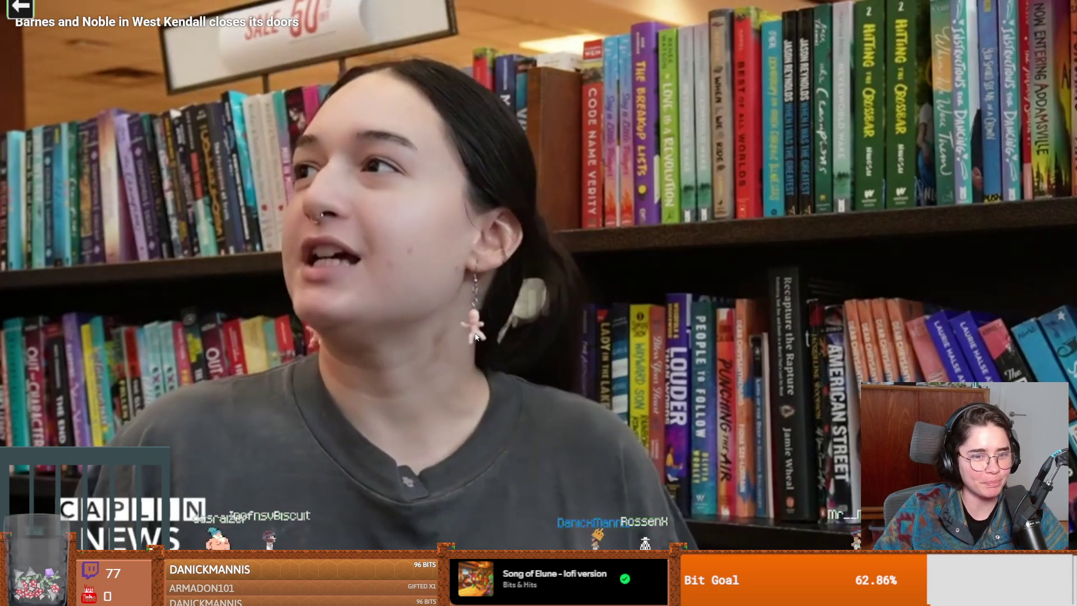
{"action": "left_click", "coordinate": [518, 349]}
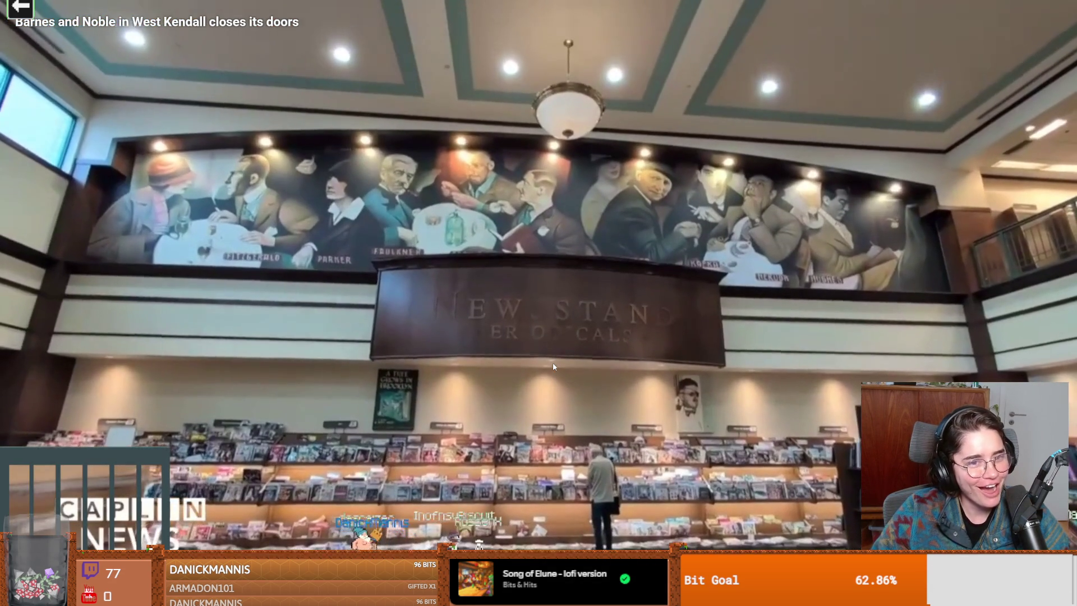
{"action": "left_click", "coordinate": [553, 366]}
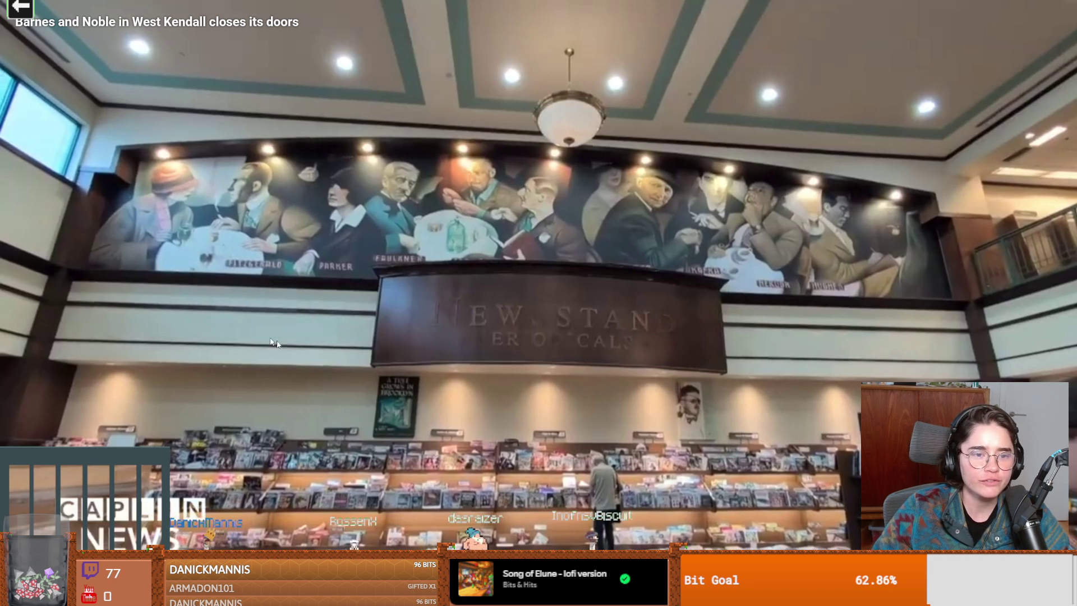
{"action": "left_click", "coordinate": [704, 397]}
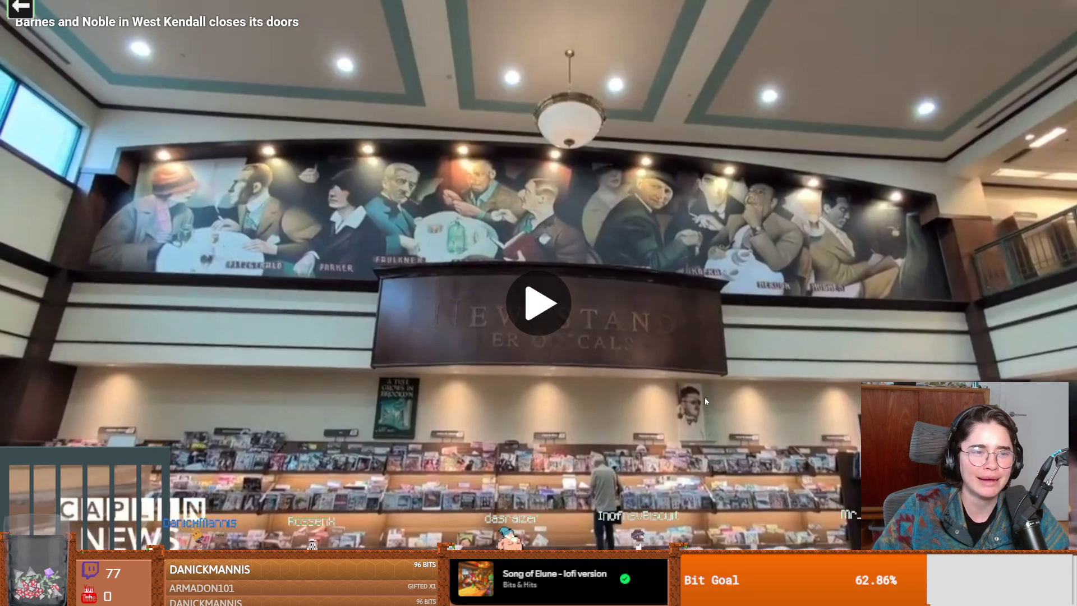
{"action": "left_click", "coordinate": [718, 267]}
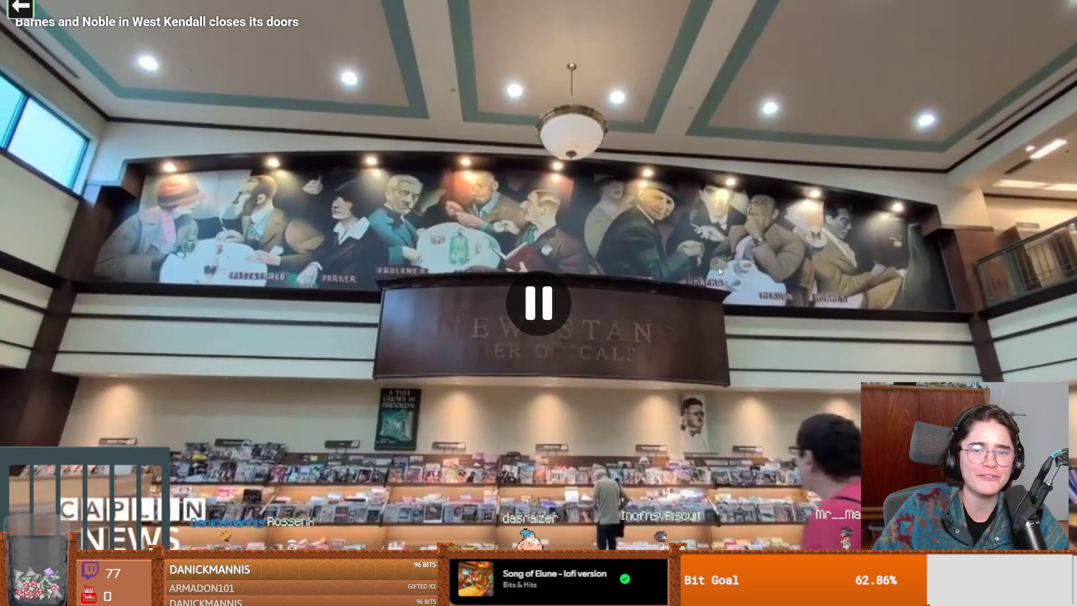
{"action": "left_click", "coordinate": [684, 288]}
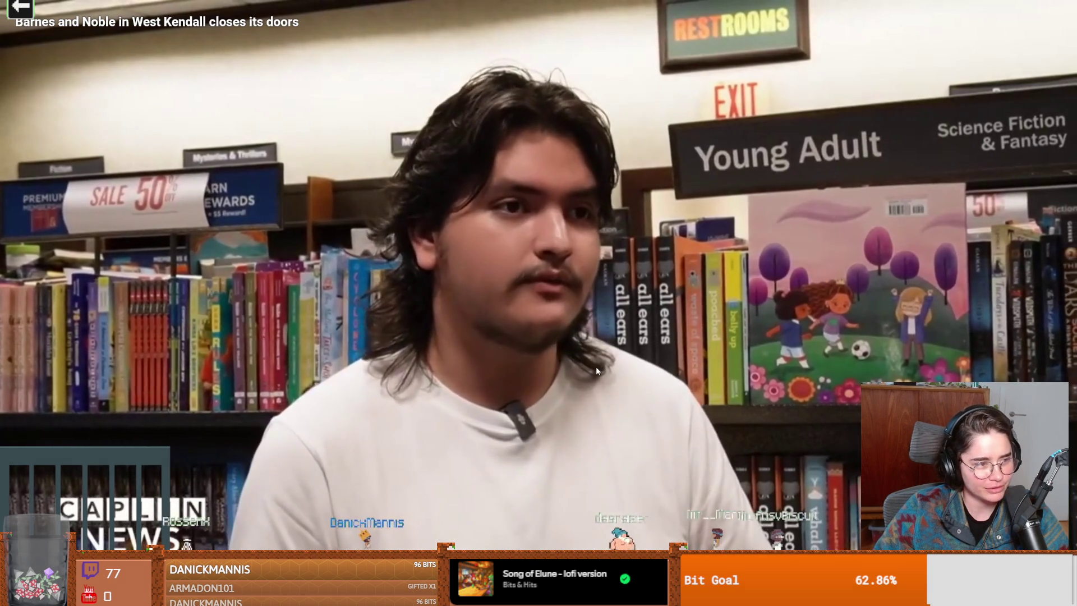
{"action": "left_click", "coordinate": [614, 375]}
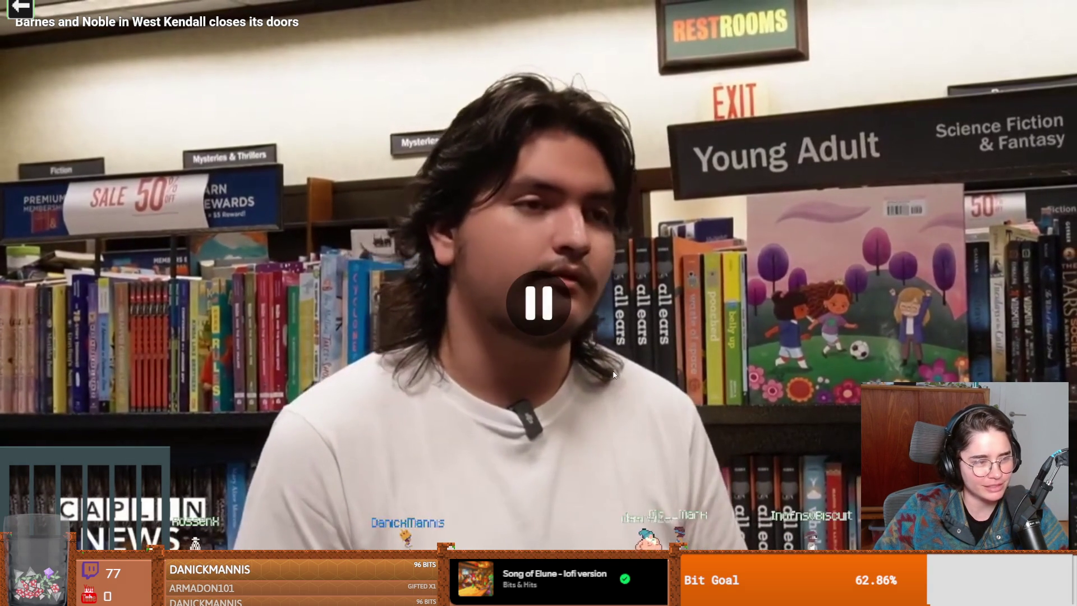
{"action": "left_click", "coordinate": [642, 344]}
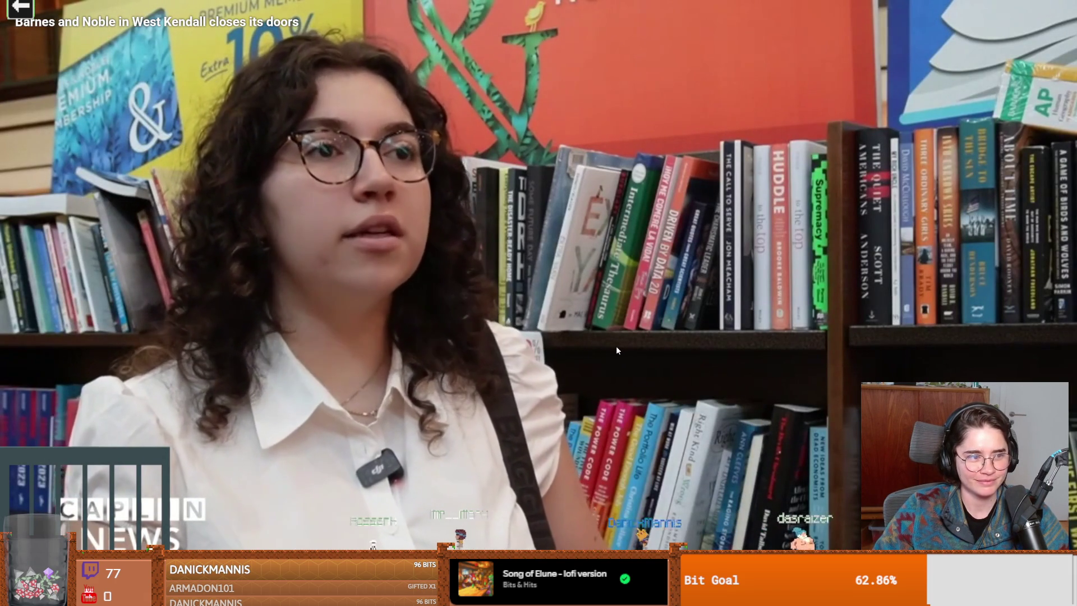
{"action": "left_click", "coordinate": [615, 346]}
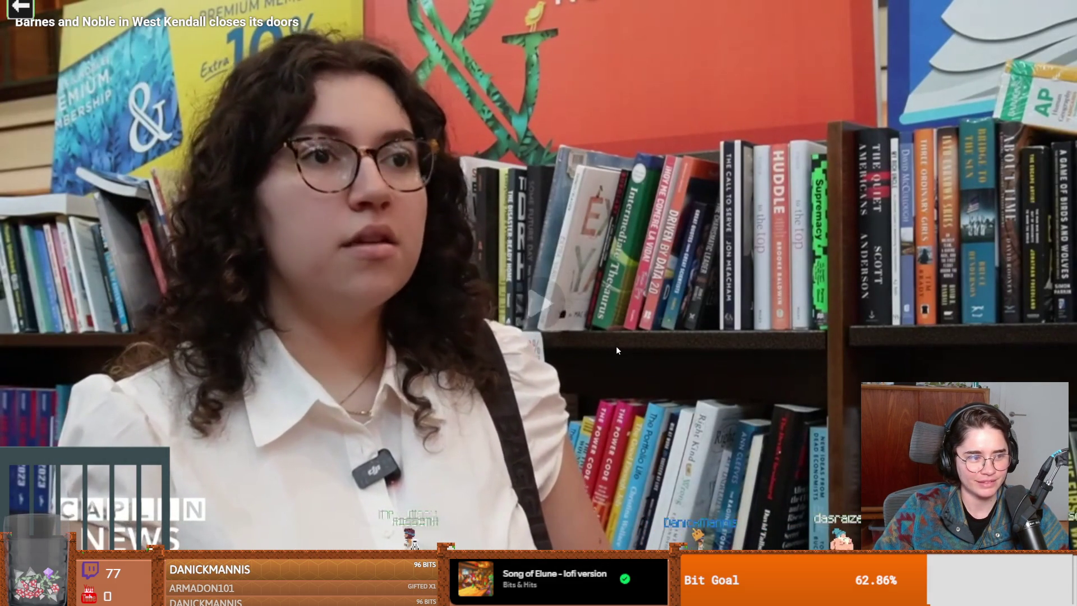
{"action": "left_click", "coordinate": [616, 350]}
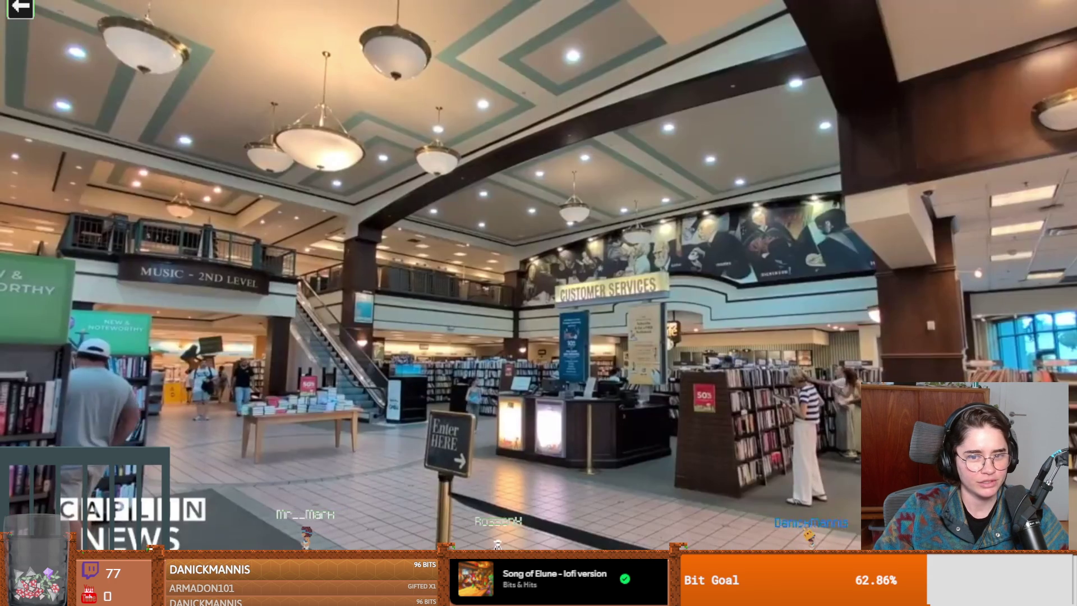
{"action": "left_click", "coordinate": [813, 319]}
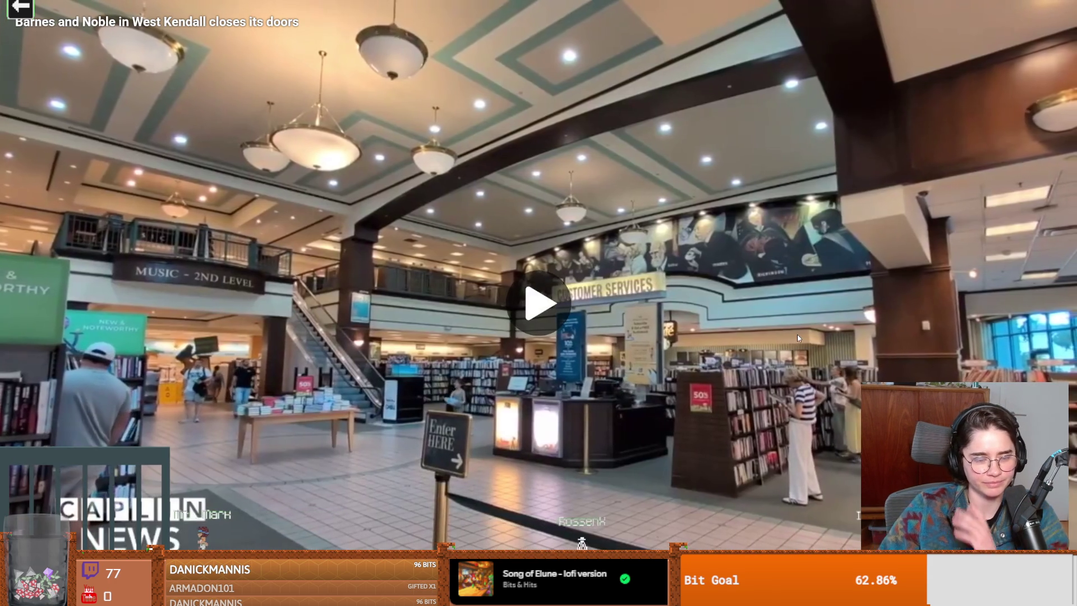
{"action": "left_click", "coordinate": [797, 333]}
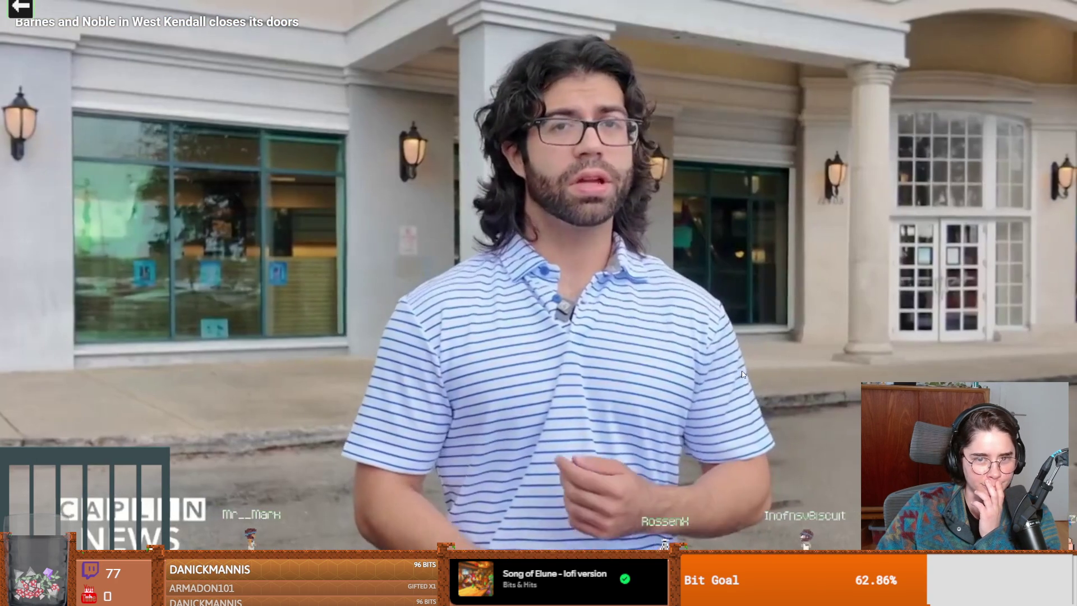
{"action": "left_click", "coordinate": [752, 341]}
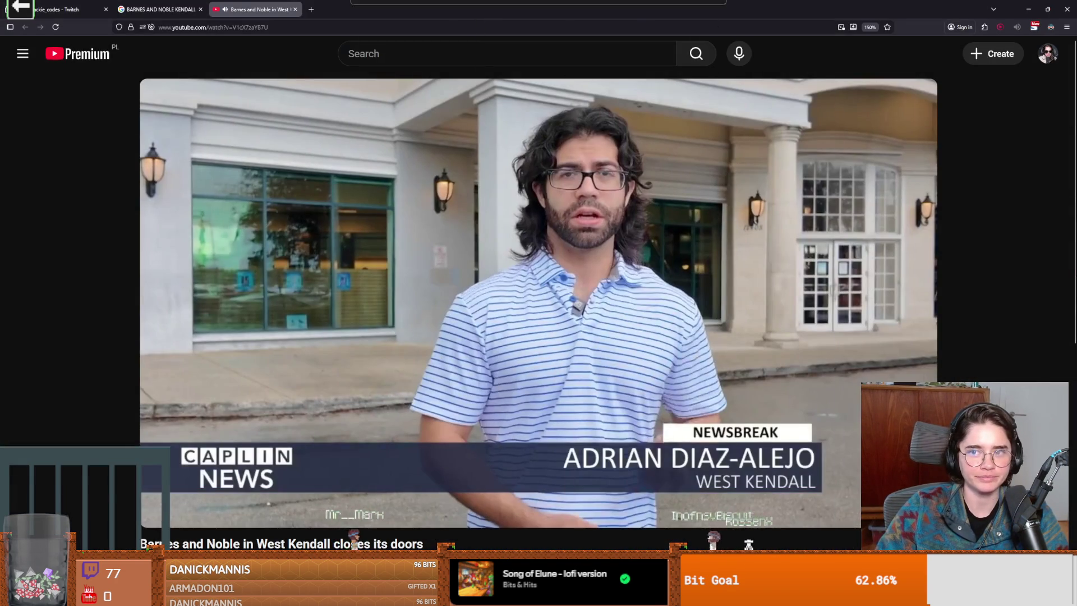
{"action": "key", "text": "alt+Tab"}
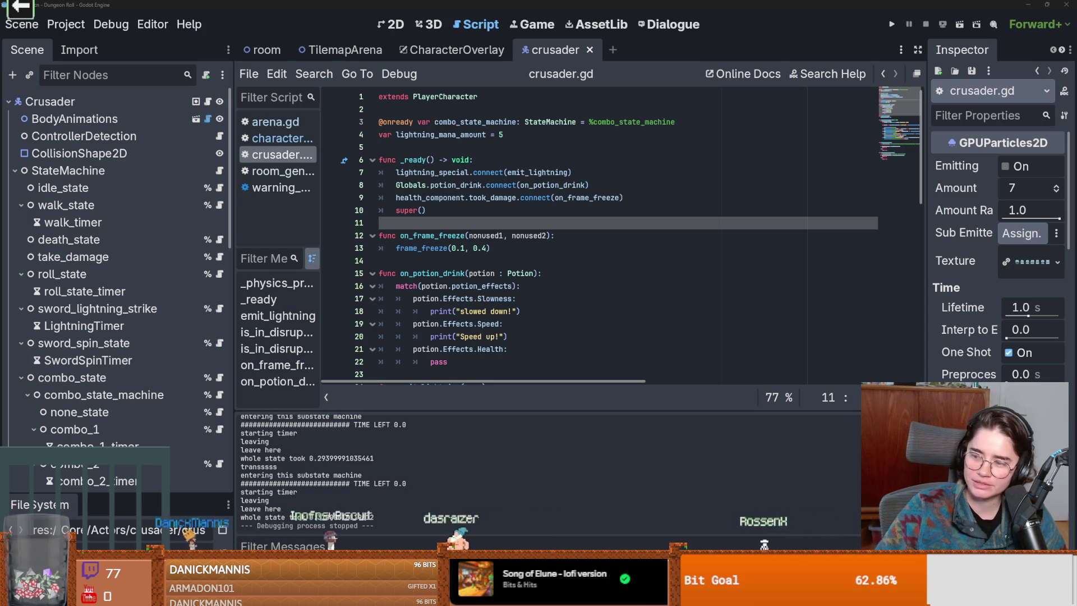
{"action": "key", "text": "Down"}
{"action": "key", "text": "Down"}
{"action": "key", "text": "Down"}
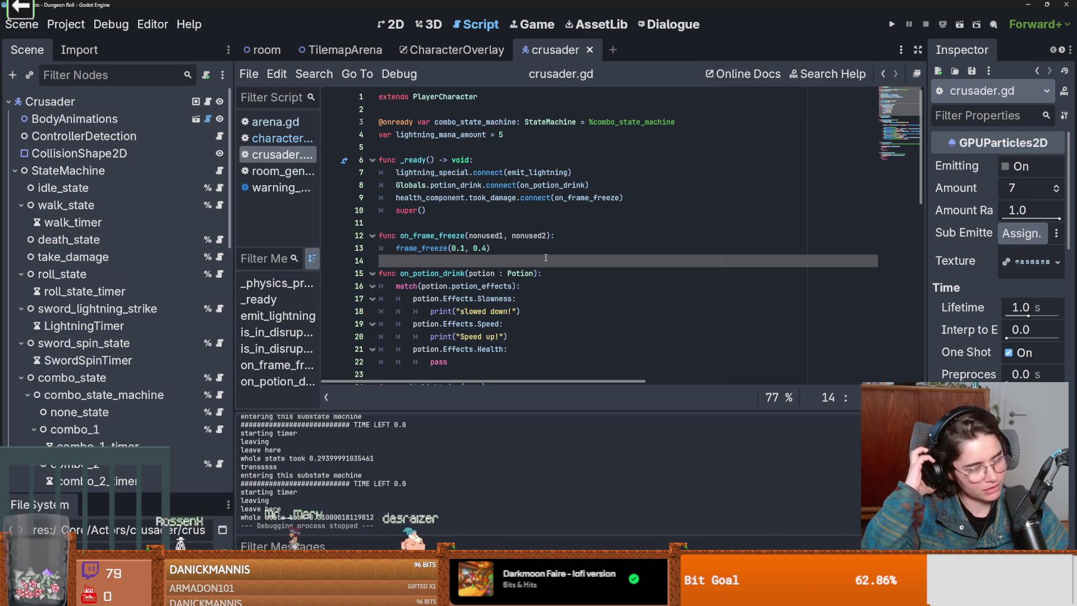
Save the crusader scene and collapse the StateMachine branch of the node tree.
{"action": "left_click", "coordinate": [539, 249]}
{"action": "key", "text": "ctrl+s"}
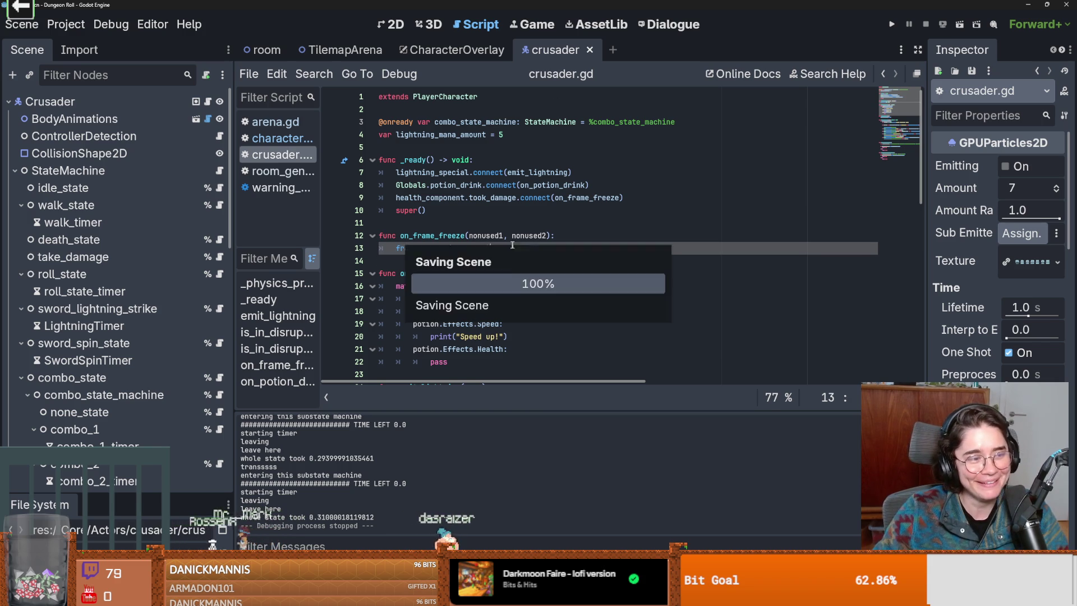
{"action": "left_click", "coordinate": [437, 217]}
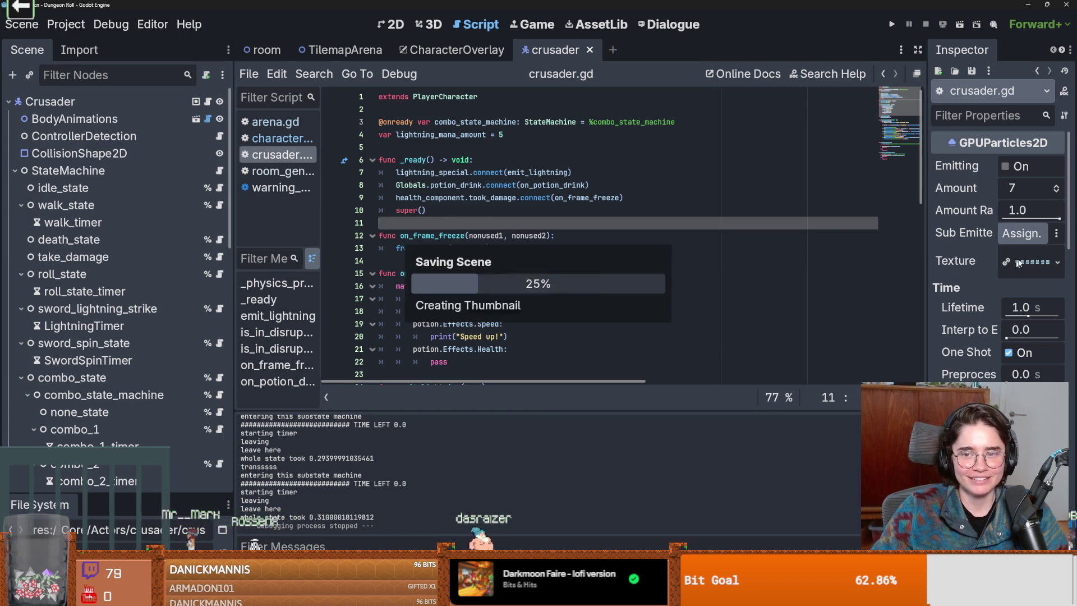
{"action": "scroll", "coordinate": [924, 217], "scroll_direction": "down", "scroll_amount": 1}
{"action": "left_click_drag", "start_coordinate": [925, 217], "coordinate": [922, 278]}
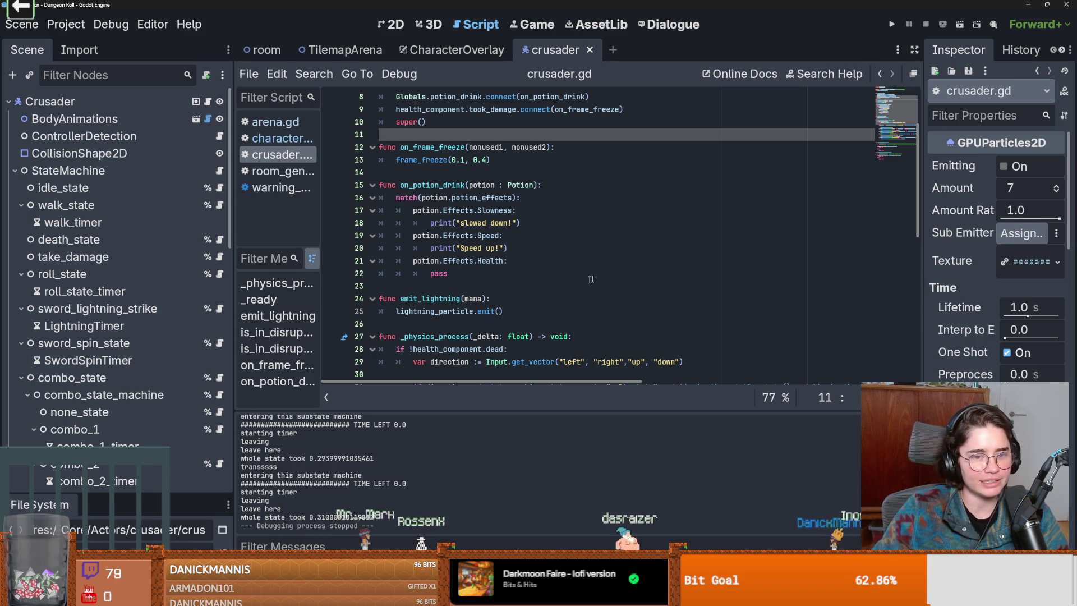
{"action": "scroll", "coordinate": [673, 249], "scroll_direction": "up", "scroll_amount": 3}
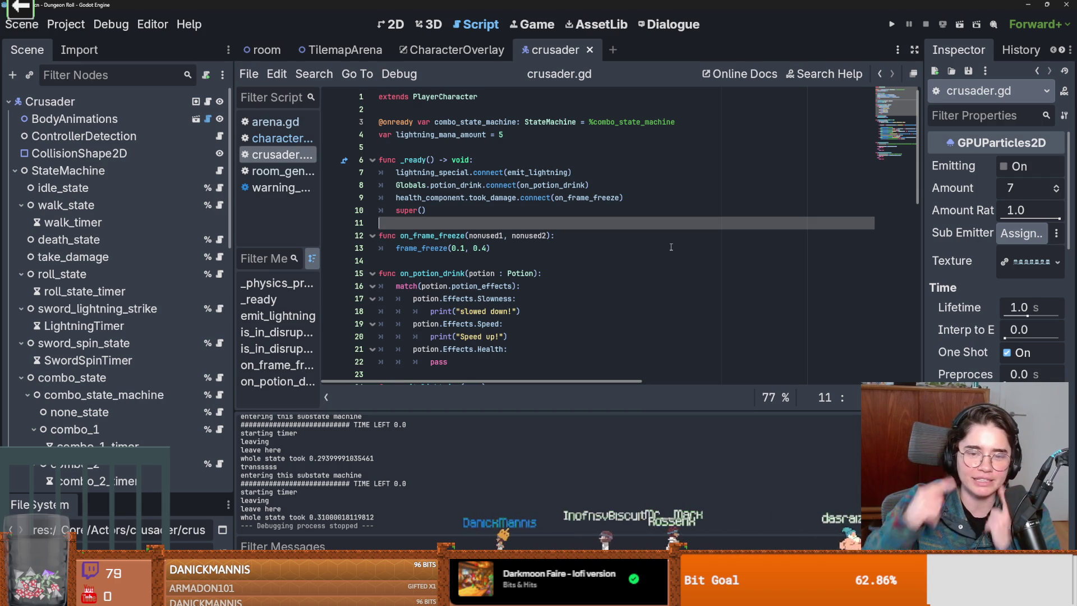
{"action": "key", "text": "Down"}
{"action": "key", "text": "ctrl+s"}
{"action": "scroll", "coordinate": [454, 278], "scroll_direction": "down", "scroll_amount": 4}
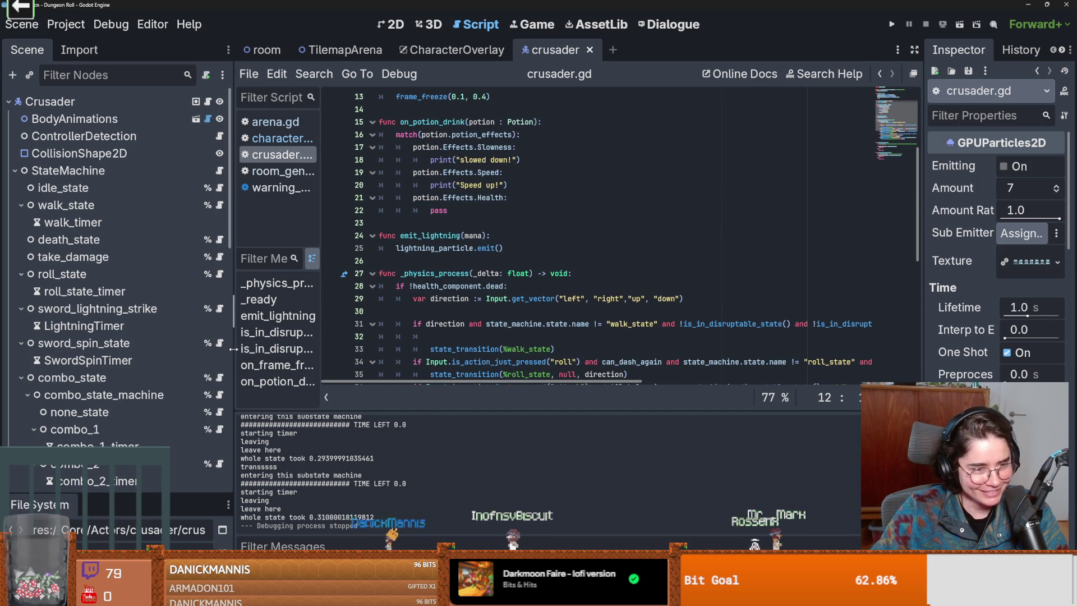
{"action": "left_click", "coordinate": [15, 169]}
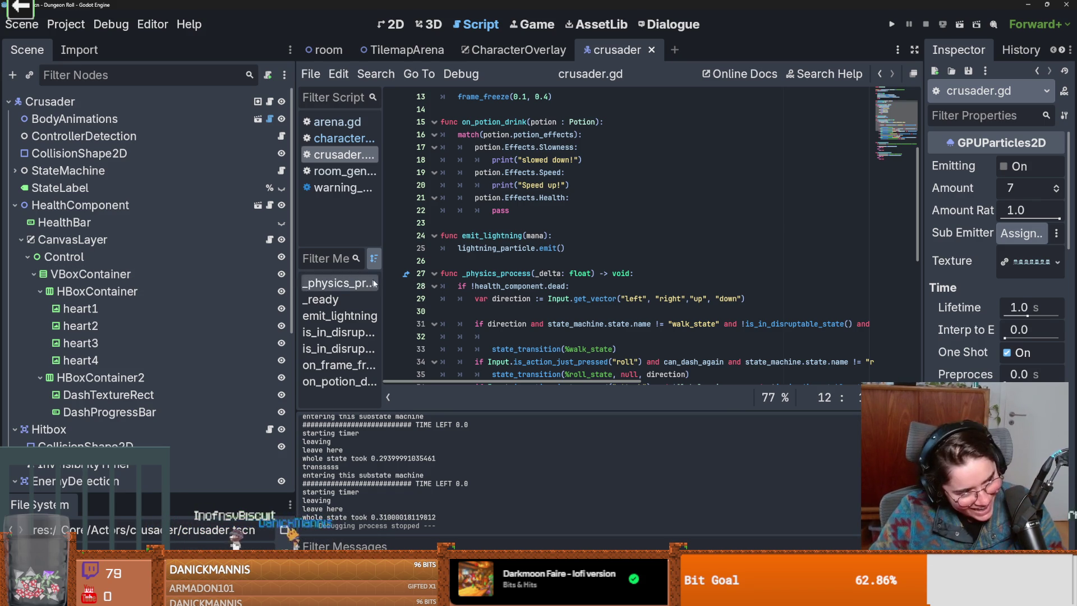
{"action": "scroll", "coordinate": [395, 315], "scroll_direction": "up", "scroll_amount": 3}
Save the scene, fold CanvasLayer, HealthComponent and Hitbox, and widen the script area.
{"action": "key", "text": "ctrl+s"}
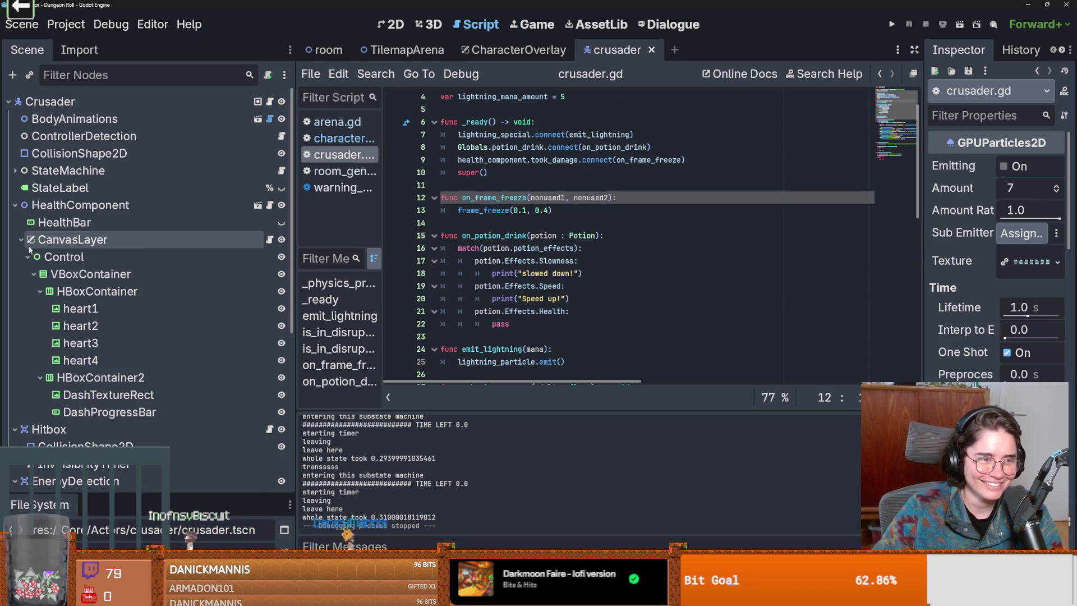
{"action": "left_click", "coordinate": [21, 239]}
{"action": "left_click", "coordinate": [15, 205]}
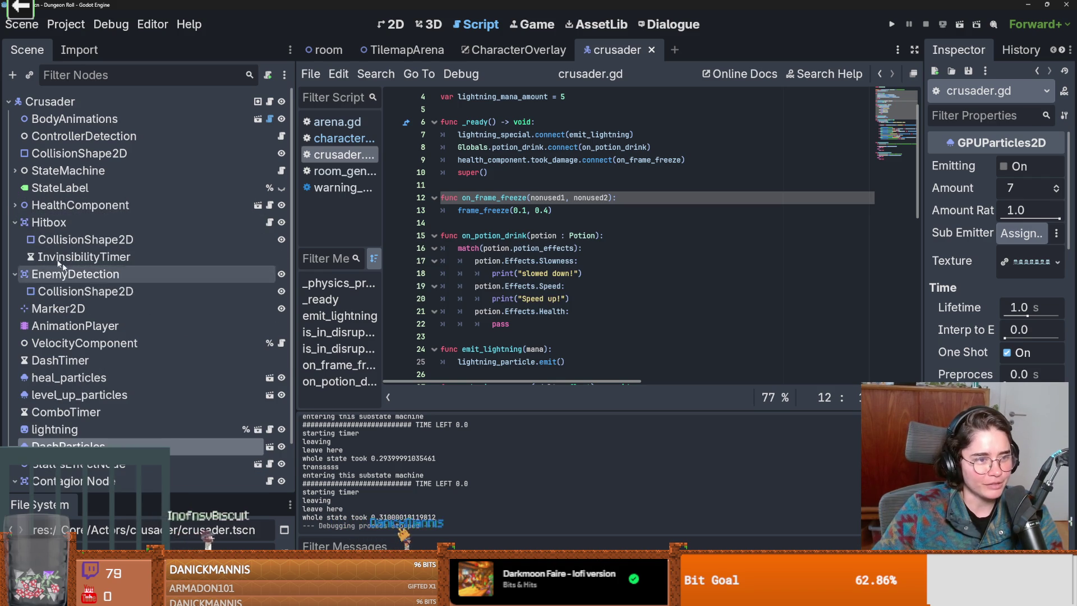
{"action": "left_click", "coordinate": [15, 222]}
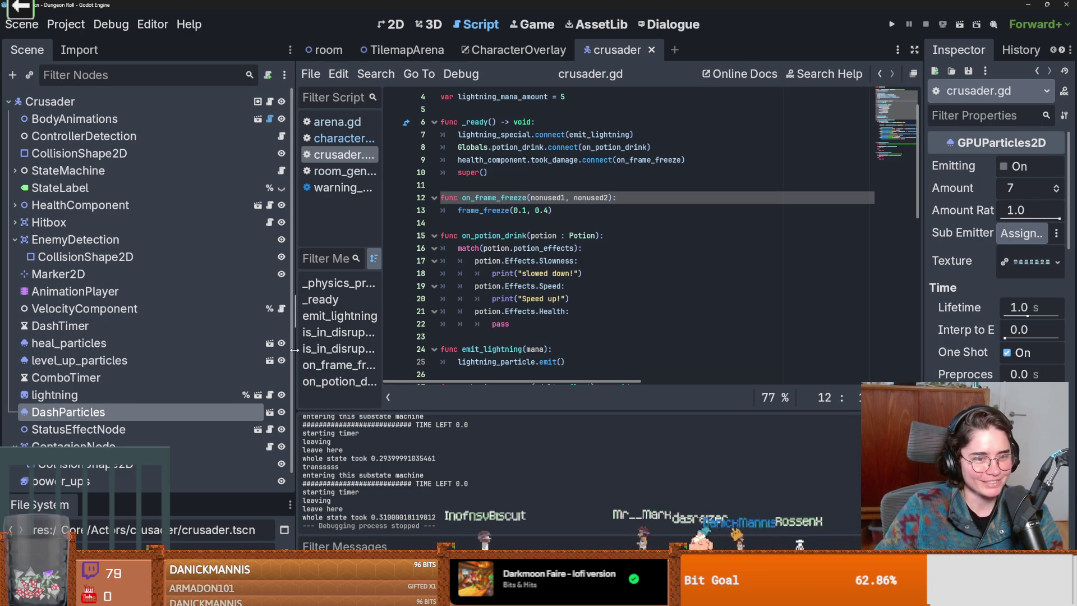
{"action": "left_click_drag", "start_coordinate": [295, 331], "coordinate": [264, 330]}
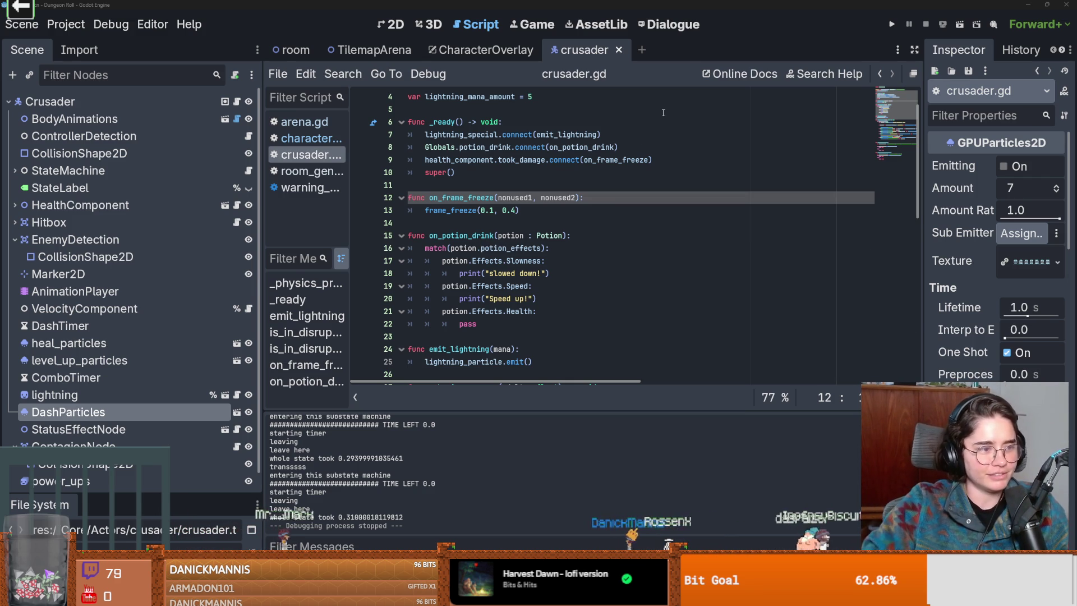
Place the caret on line 15 of crusader.gd within the on_potion_drink block.
{"action": "left_click", "coordinate": [629, 233]}
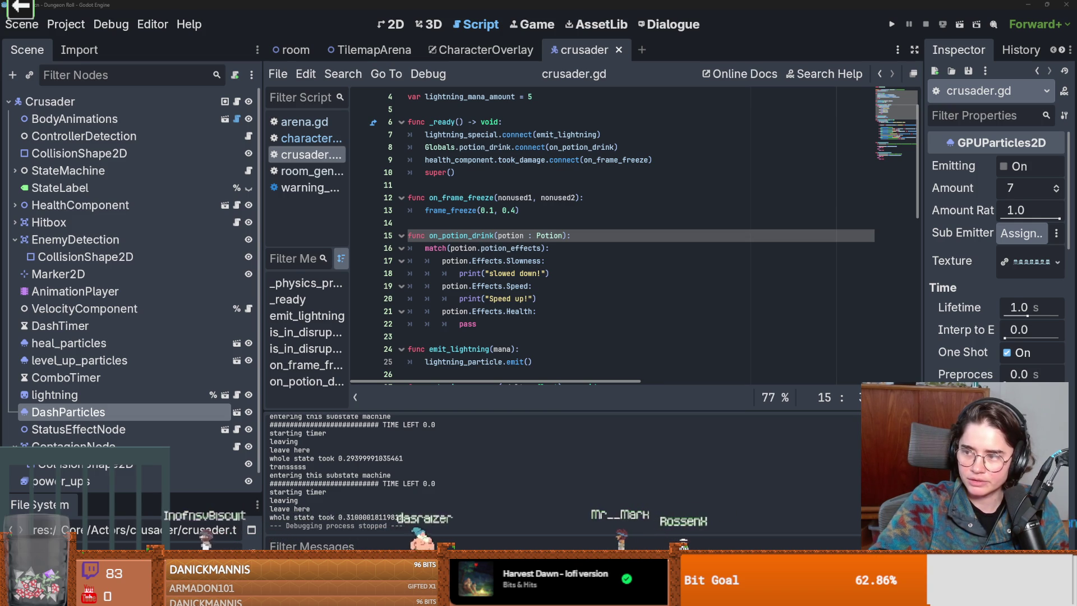
Launch Snipping Tool from Start search, capture a screen region, close it and switch to Discord.
{"action": "key", "text": "super"}
{"action": "type", "text": "snip"}
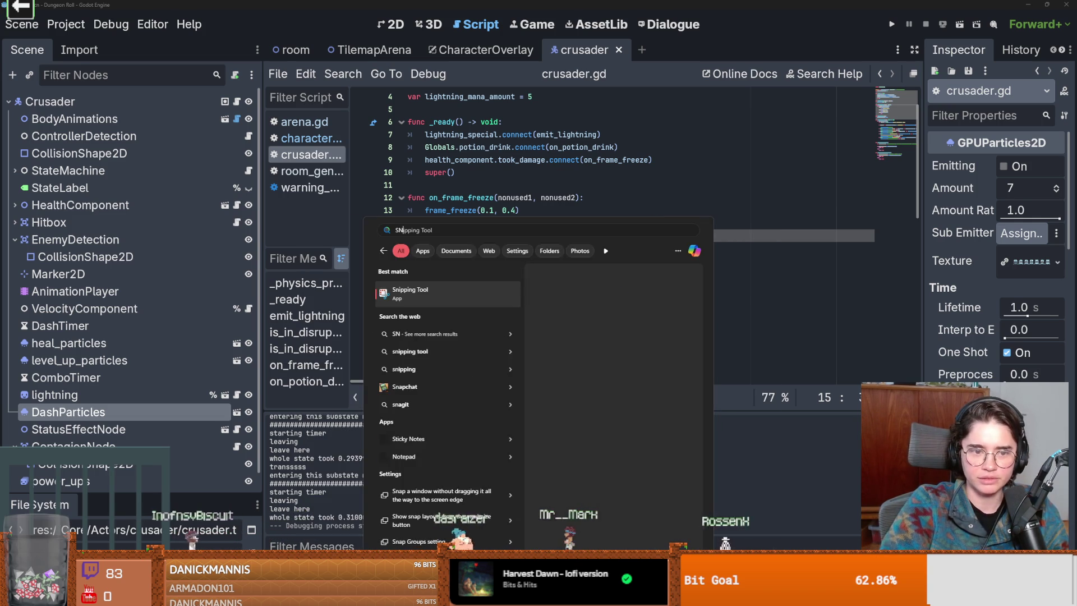
{"action": "key", "text": "Return"}
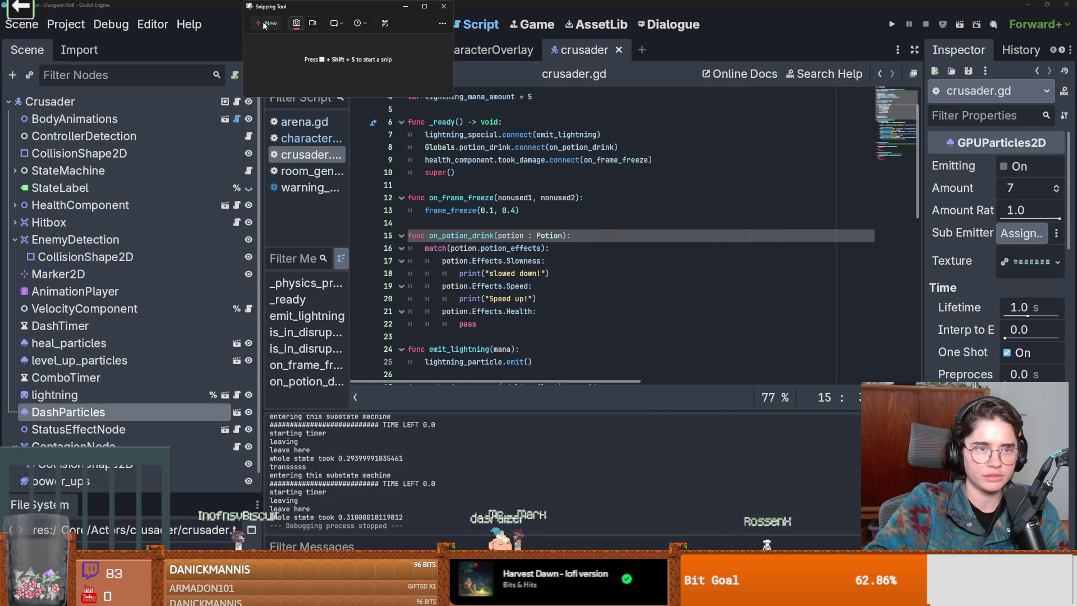
{"action": "left_click", "coordinate": [266, 23]}
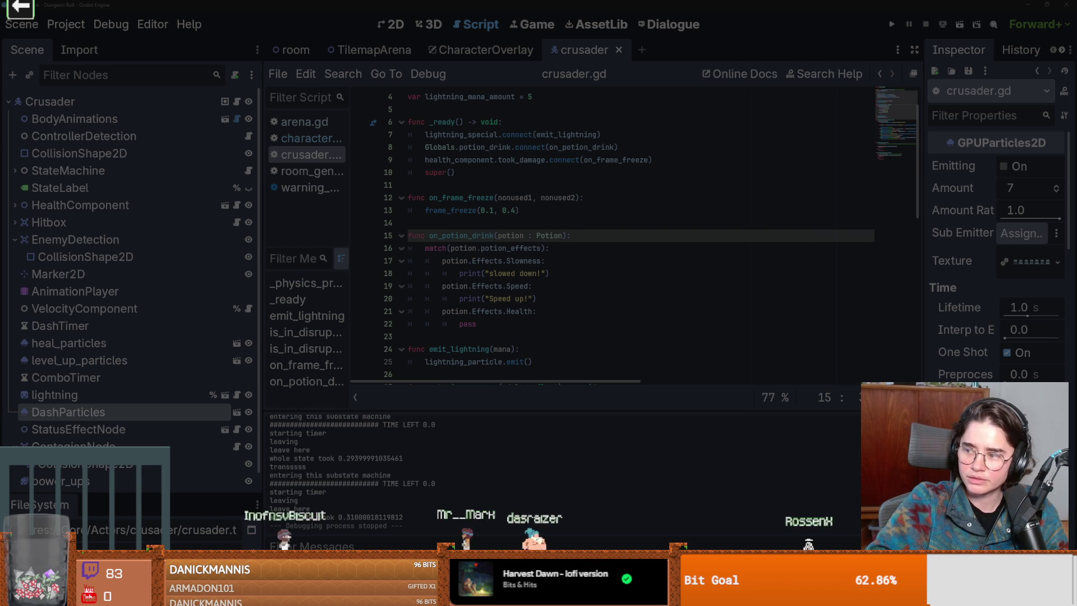
{"action": "left_click_drag", "start_coordinate": [396, 107], "coordinate": [581, 261]}
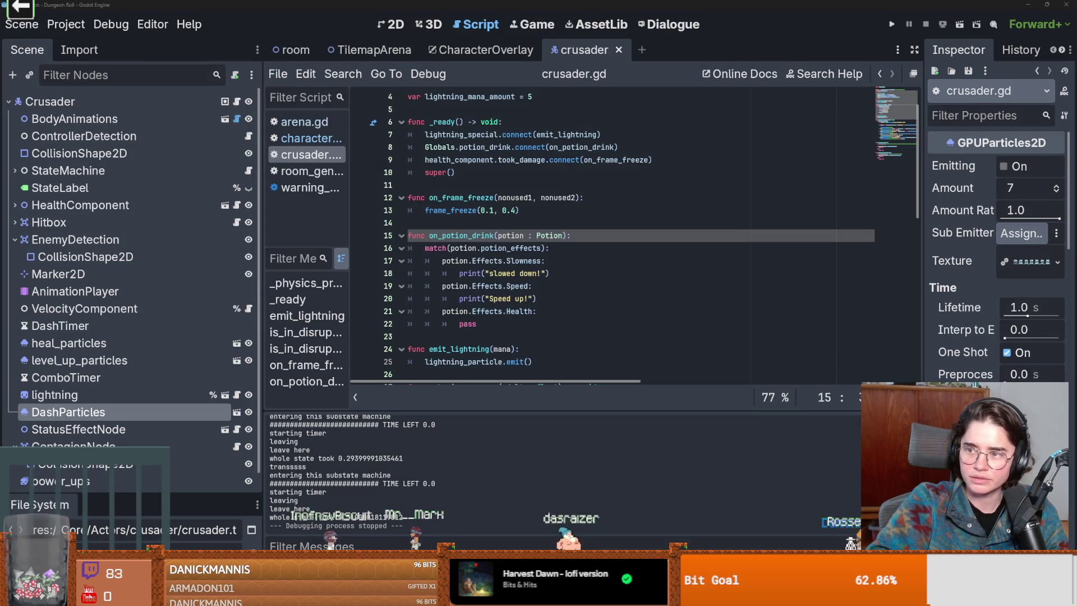
{"action": "left_click", "coordinate": [714, 13]}
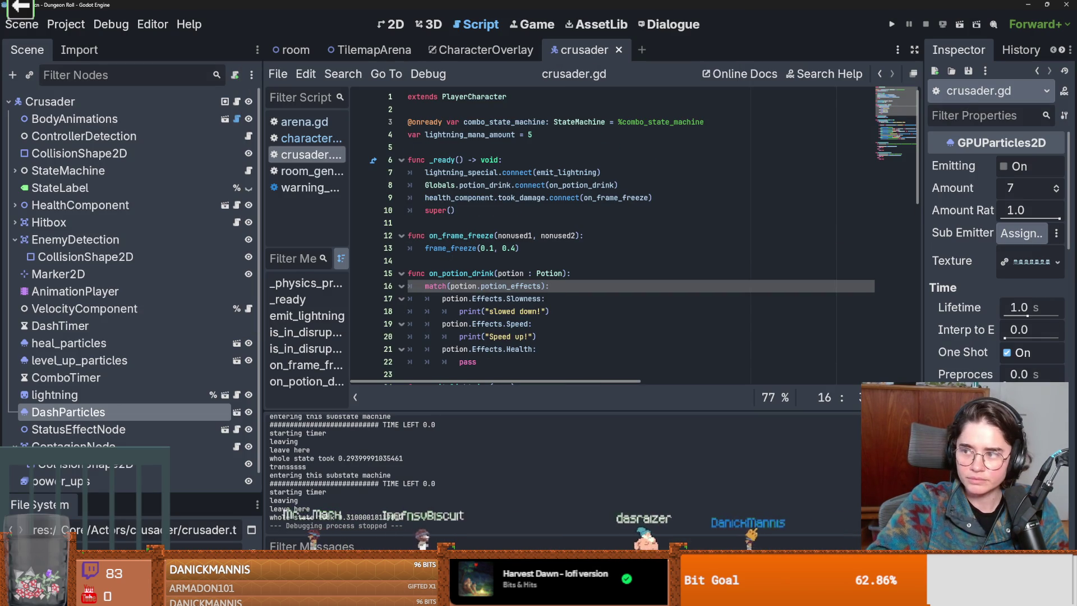
{"action": "key", "text": "alt+Tab"}
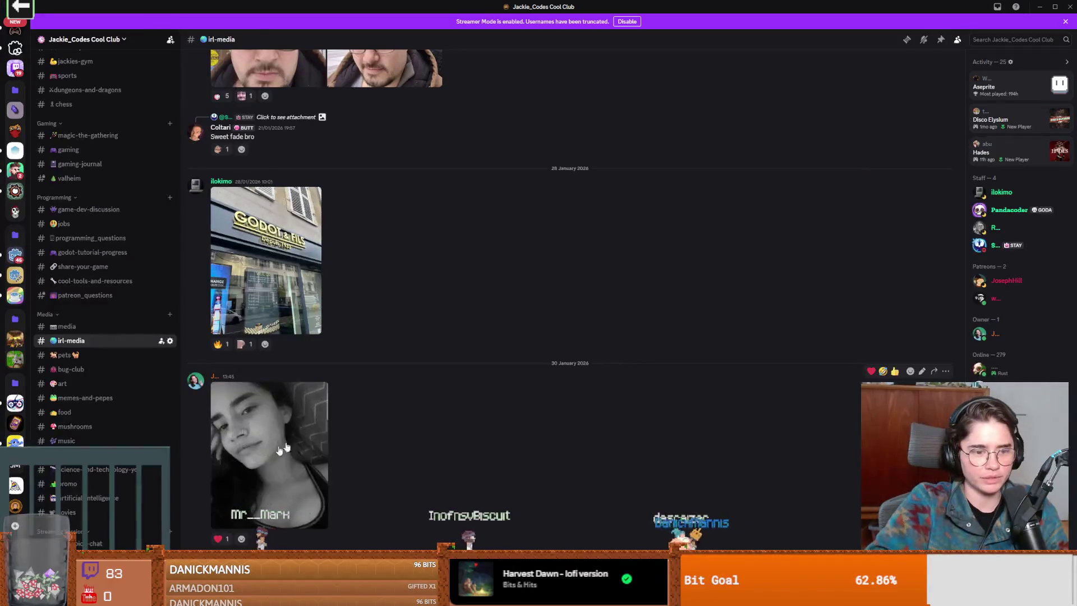
Enlarge the photo shared in irl-media, close it, and switch back to Godot.
{"action": "left_click", "coordinate": [269, 454]}
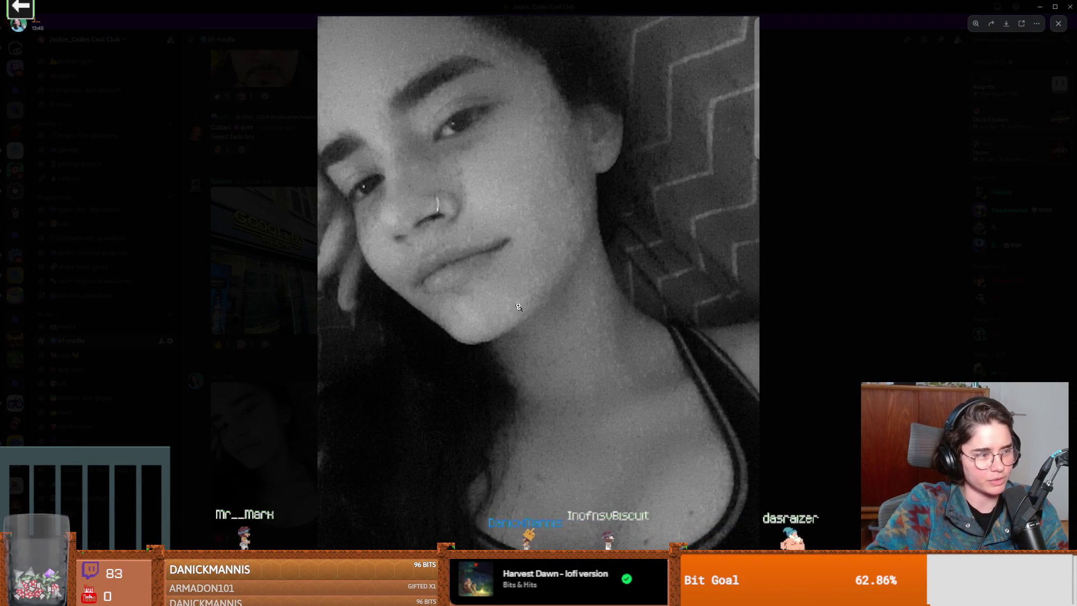
{"action": "left_click", "coordinate": [235, 150]}
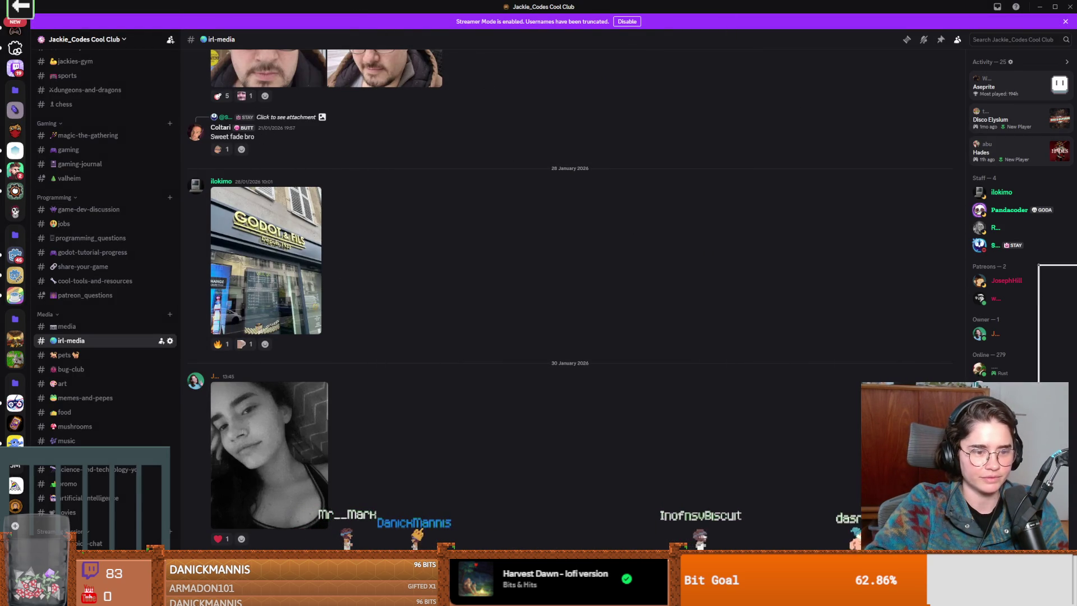
{"action": "key", "text": "alt+Tab"}
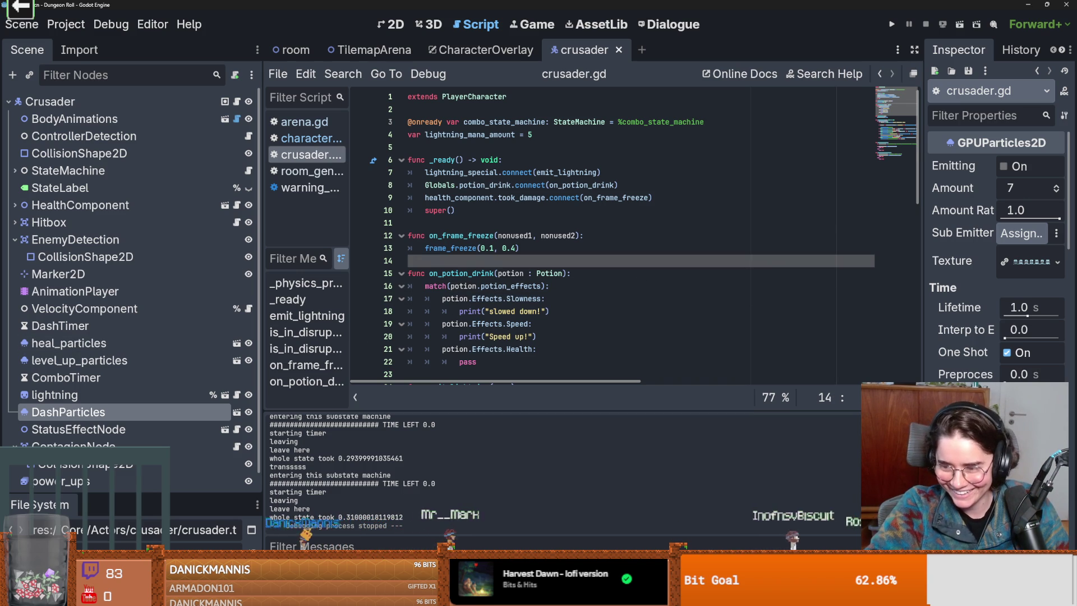
Show the Crusader scene in the 2D workspace with EnemyDetection collapsed, then go to TilemapArena.
{"action": "key", "text": "Up"}
{"action": "key", "text": "Up"}
{"action": "key", "text": "Up"}
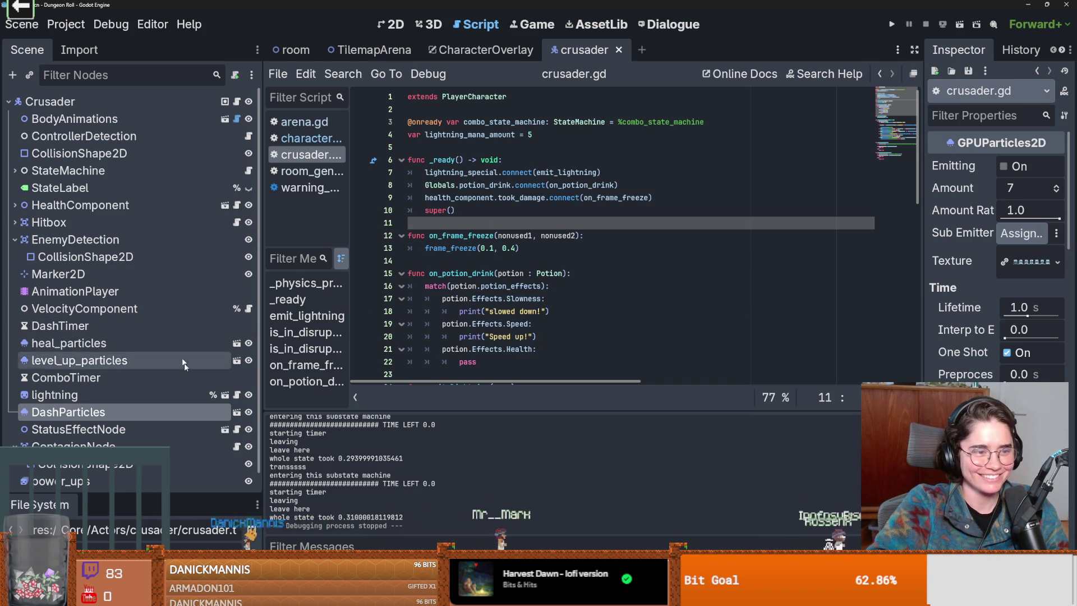
{"action": "left_click", "coordinate": [391, 25]}
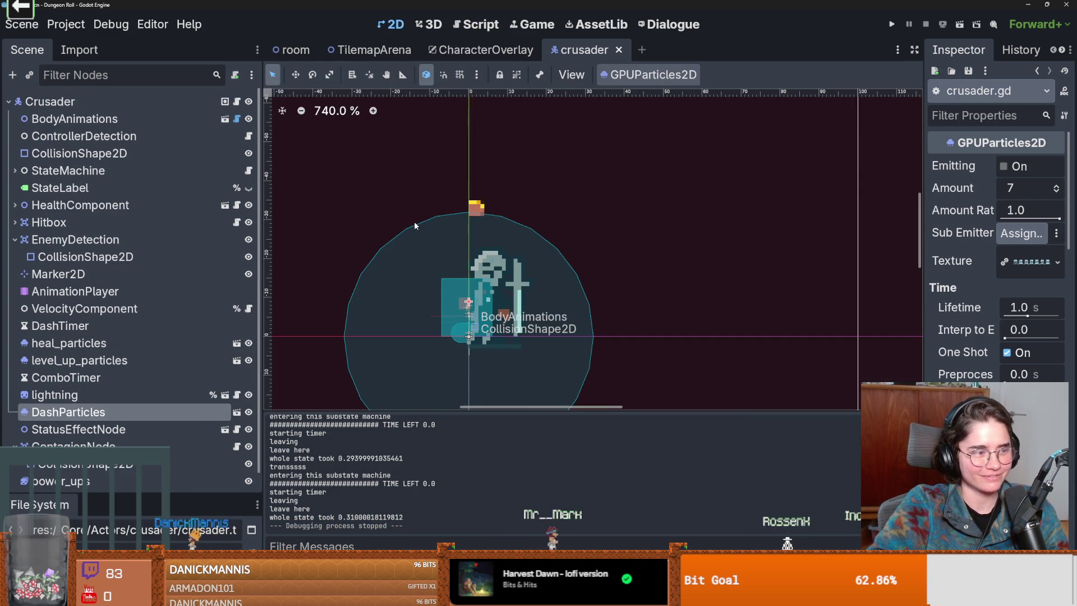
{"action": "scroll", "coordinate": [455, 314], "scroll_direction": "down", "scroll_amount": 1}
{"action": "scroll", "coordinate": [455, 314], "scroll_direction": "down", "scroll_amount": 2}
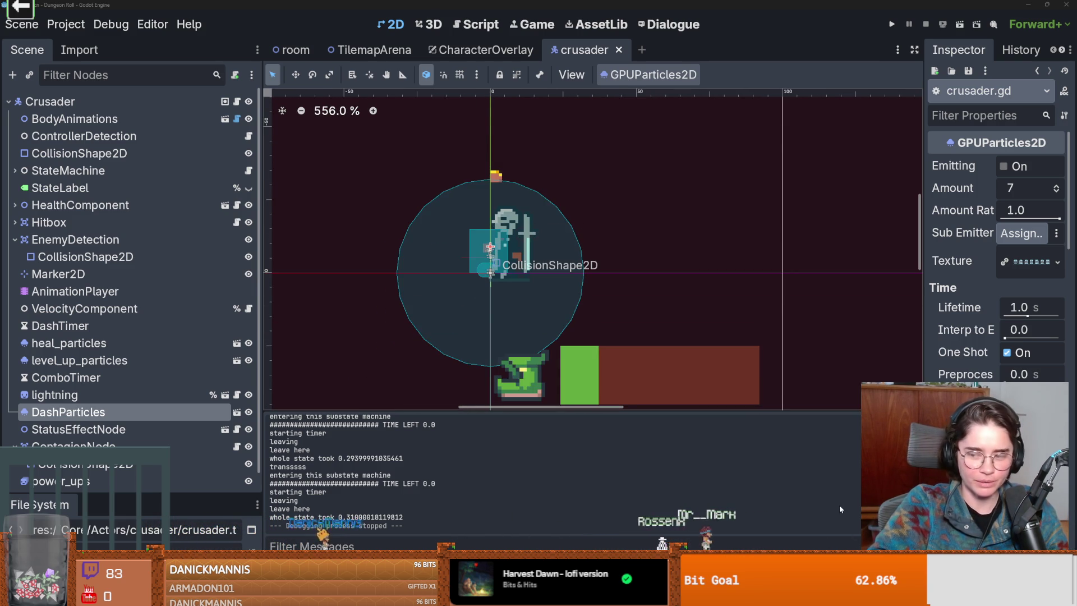
{"action": "scroll", "coordinate": [427, 285], "scroll_direction": "up", "scroll_amount": 1}
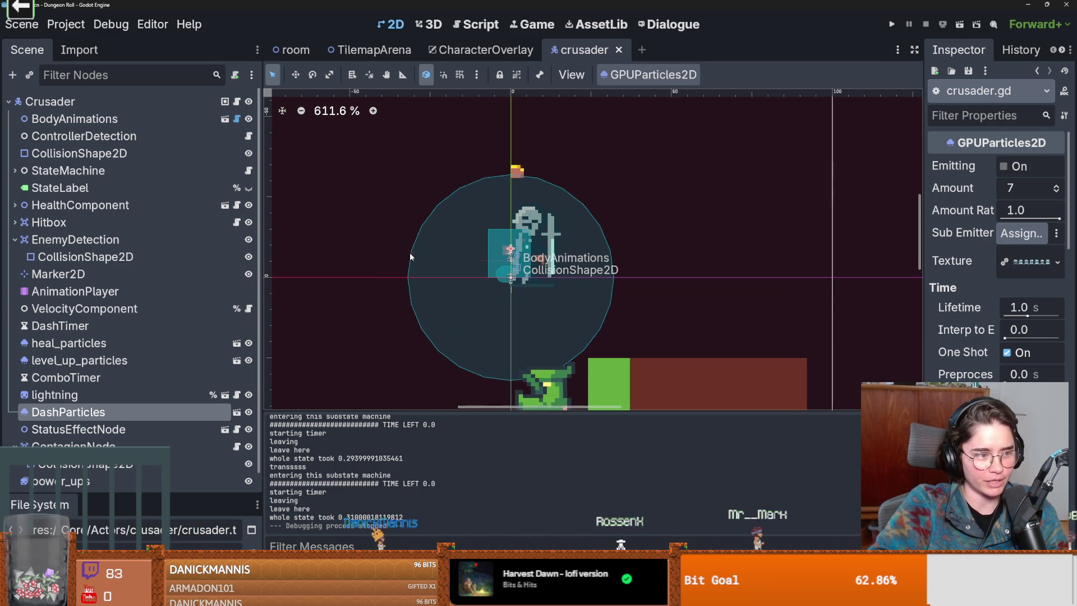
{"action": "scroll", "coordinate": [119, 346], "scroll_direction": "down", "scroll_amount": 1}
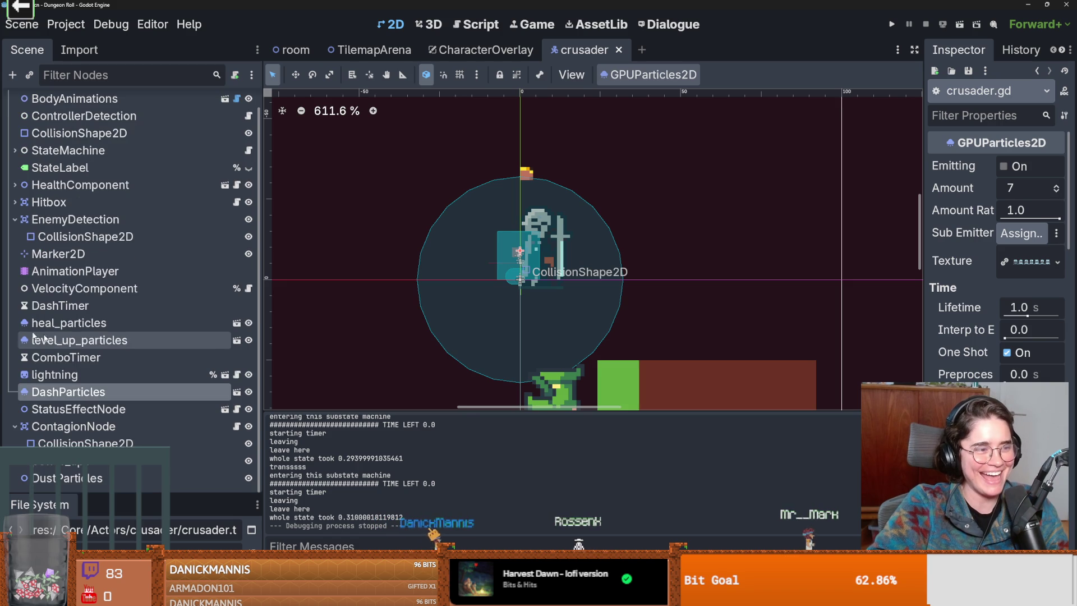
{"action": "left_click", "coordinate": [15, 220]}
{"action": "left_click", "coordinate": [375, 50]}
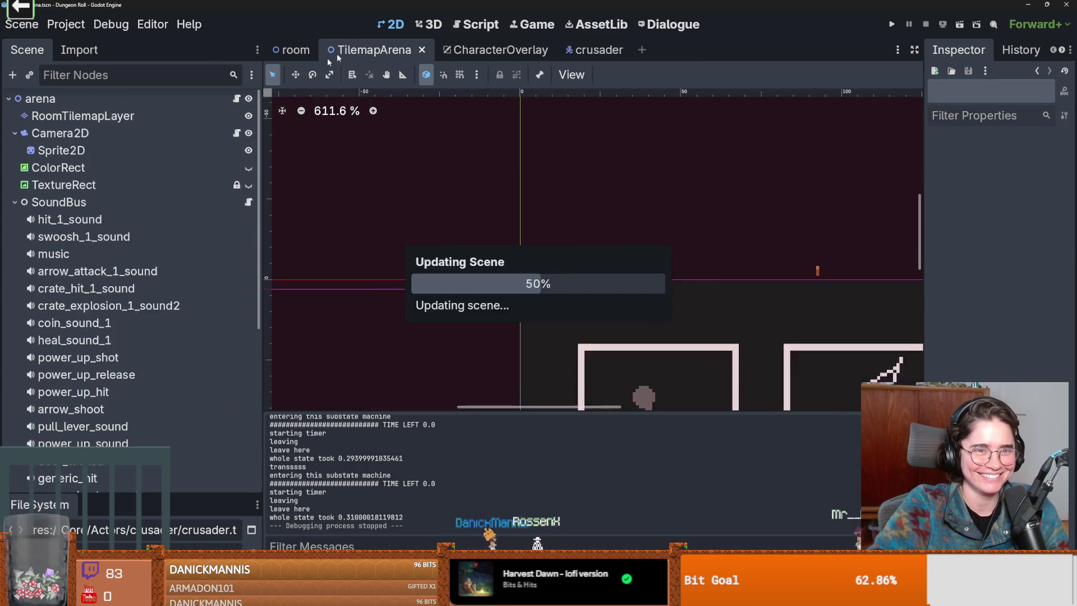
{"action": "scroll", "coordinate": [492, 230], "scroll_direction": "down", "scroll_amount": 5}
{"action": "scroll", "coordinate": [17, 219], "scroll_direction": "up", "scroll_amount": 5}
Fold and unfold SoundBus and Markers in TilemapArena's Scene dock, then switch to CharacterOverlay.
{"action": "left_click", "coordinate": [34, 204]}
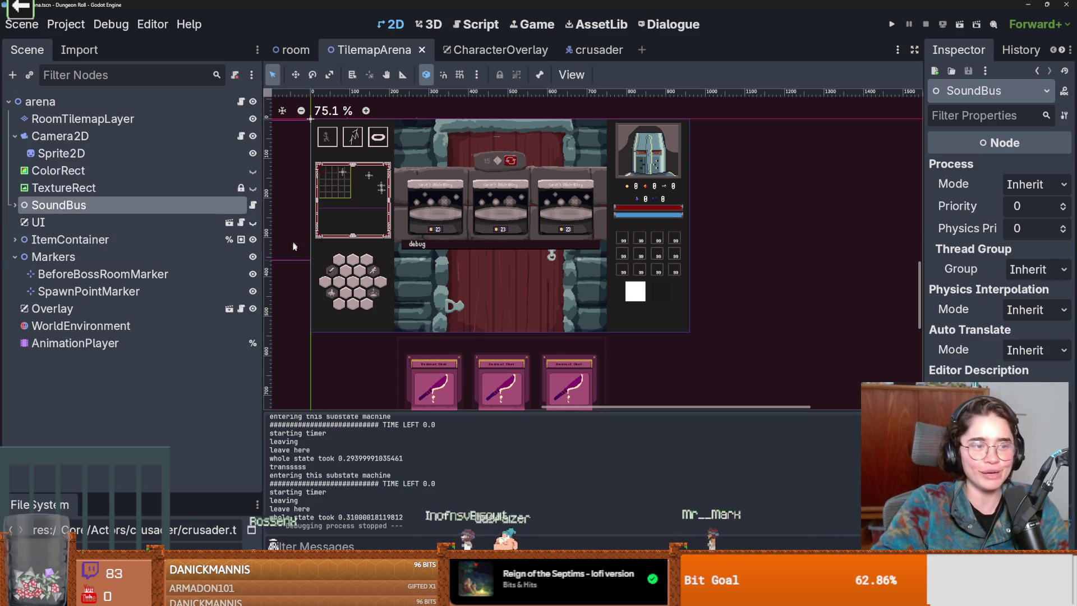
{"action": "left_click", "coordinate": [14, 256]}
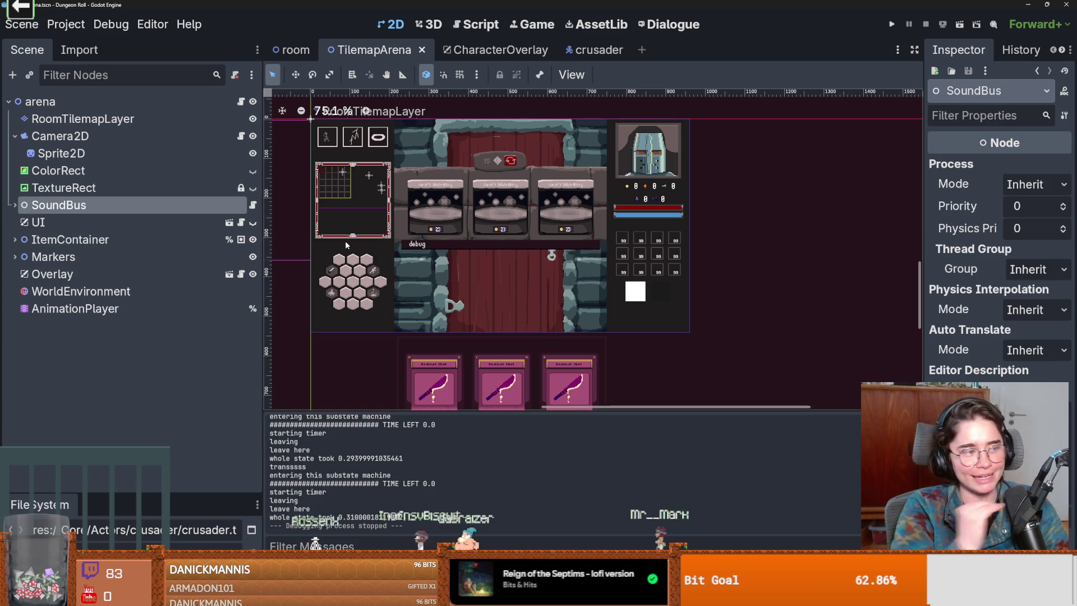
{"action": "scroll", "coordinate": [416, 187], "scroll_direction": "up", "scroll_amount": 2}
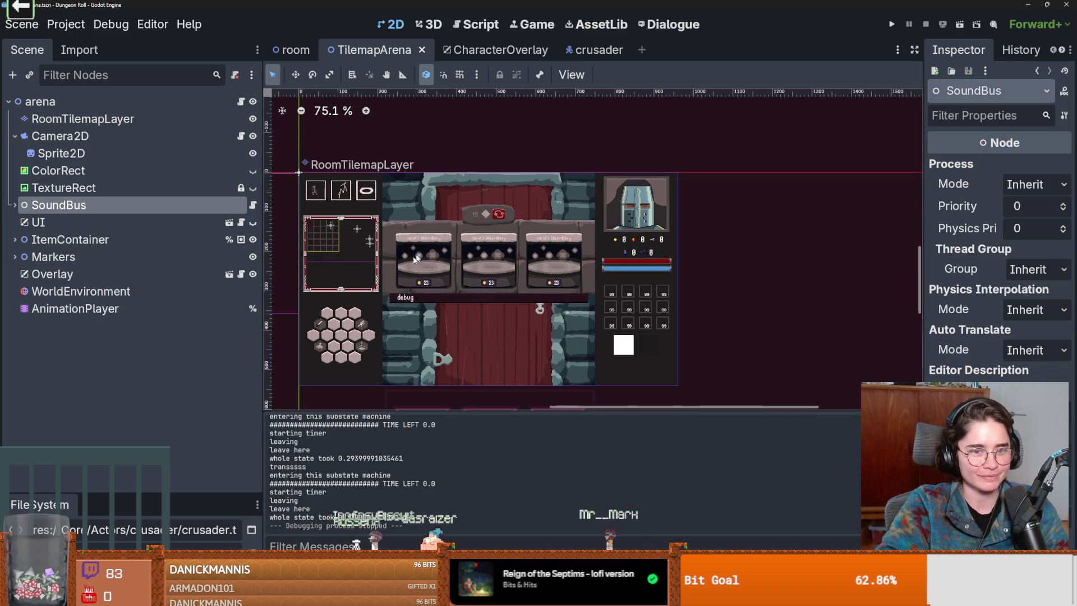
{"action": "scroll", "coordinate": [415, 188], "scroll_direction": "down", "scroll_amount": 3}
{"action": "left_click", "coordinate": [14, 204]}
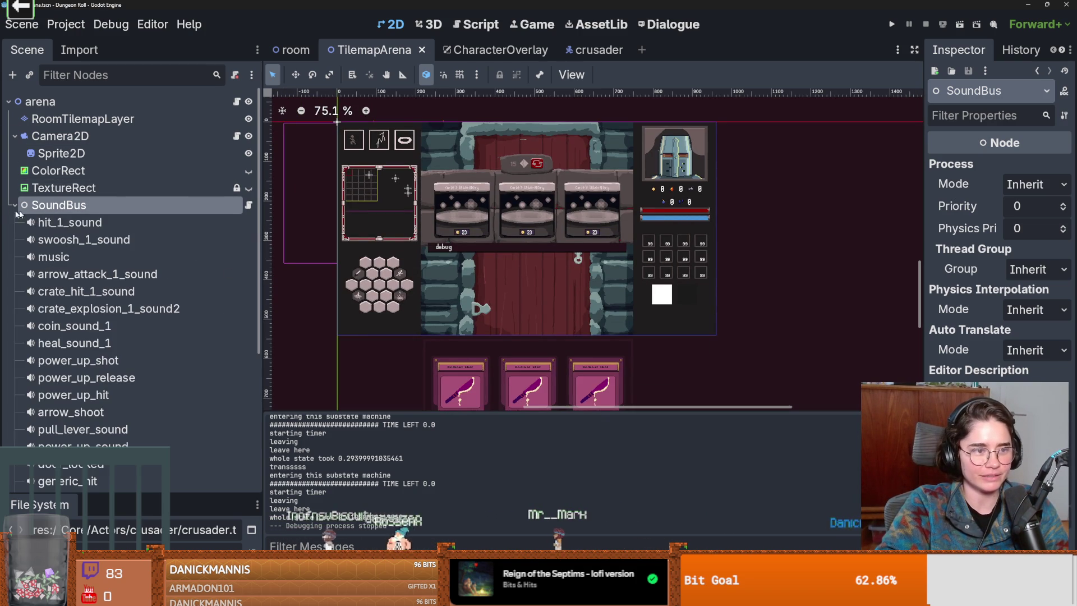
{"action": "left_click", "coordinate": [14, 205]}
{"action": "left_click", "coordinate": [441, 51]}
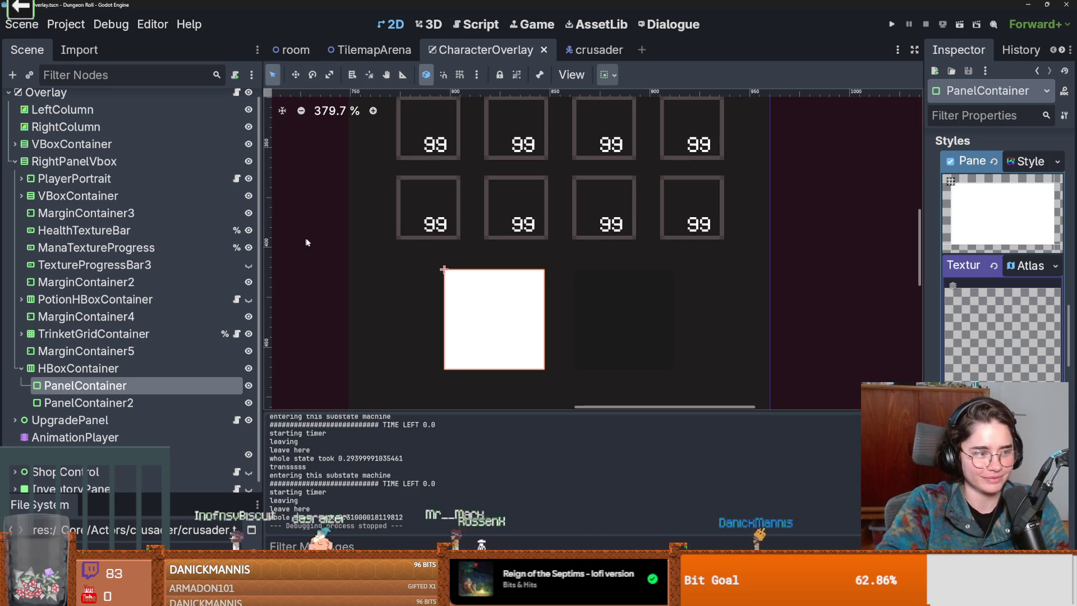
{"action": "scroll", "coordinate": [391, 270], "scroll_direction": "up", "scroll_amount": 3}
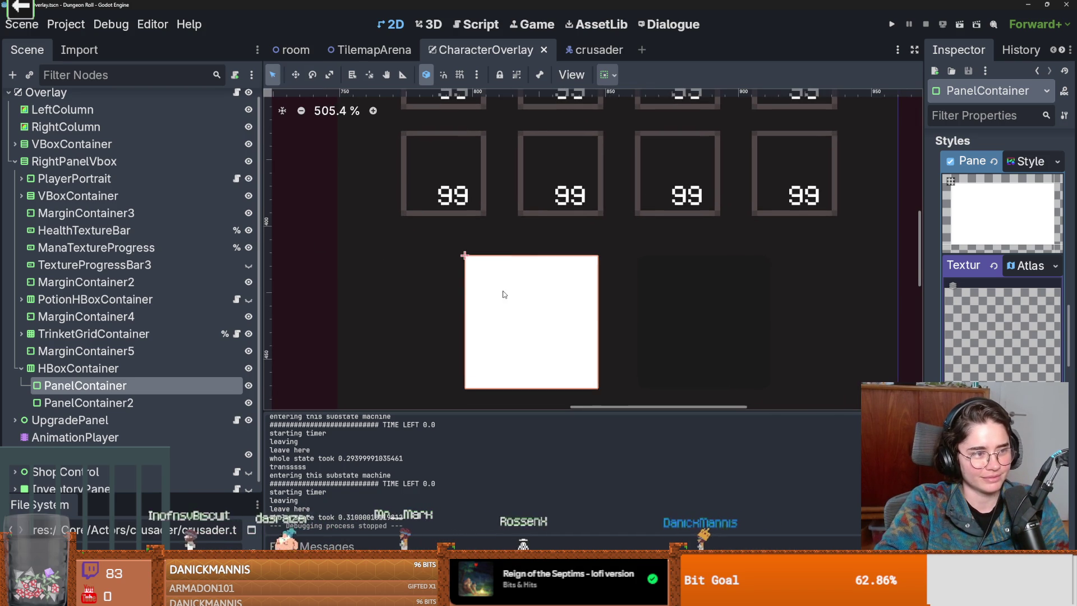
{"action": "scroll", "coordinate": [503, 293], "scroll_direction": "right", "scroll_amount": 2}
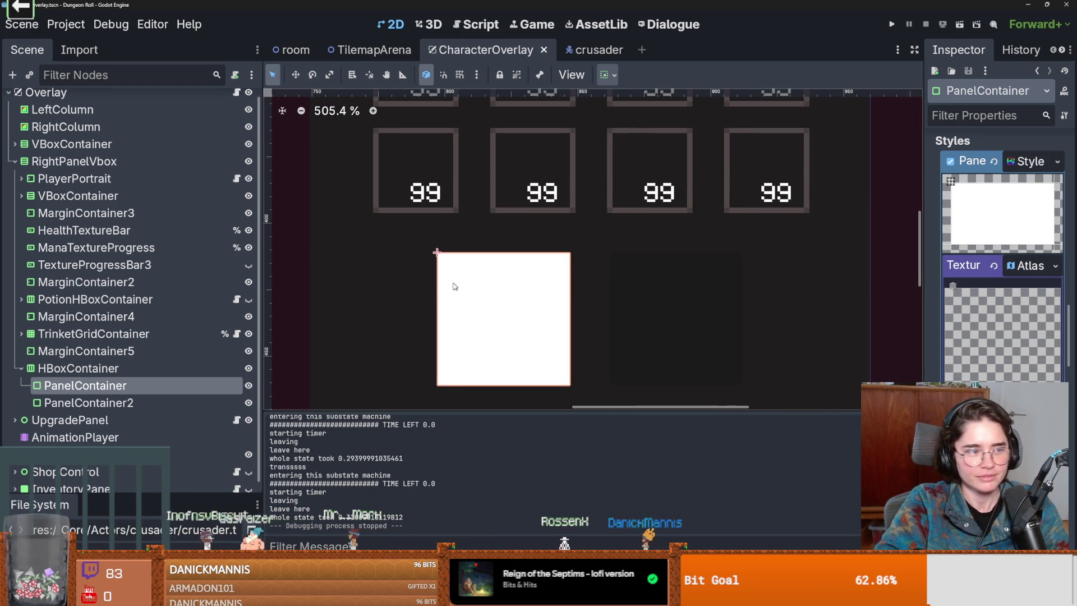
{"action": "scroll", "coordinate": [454, 287], "scroll_direction": "up", "scroll_amount": 1}
{"action": "scroll", "coordinate": [471, 290], "scroll_direction": "right", "scroll_amount": 2}
{"action": "scroll", "coordinate": [487, 295], "scroll_direction": "up", "scroll_amount": 2}
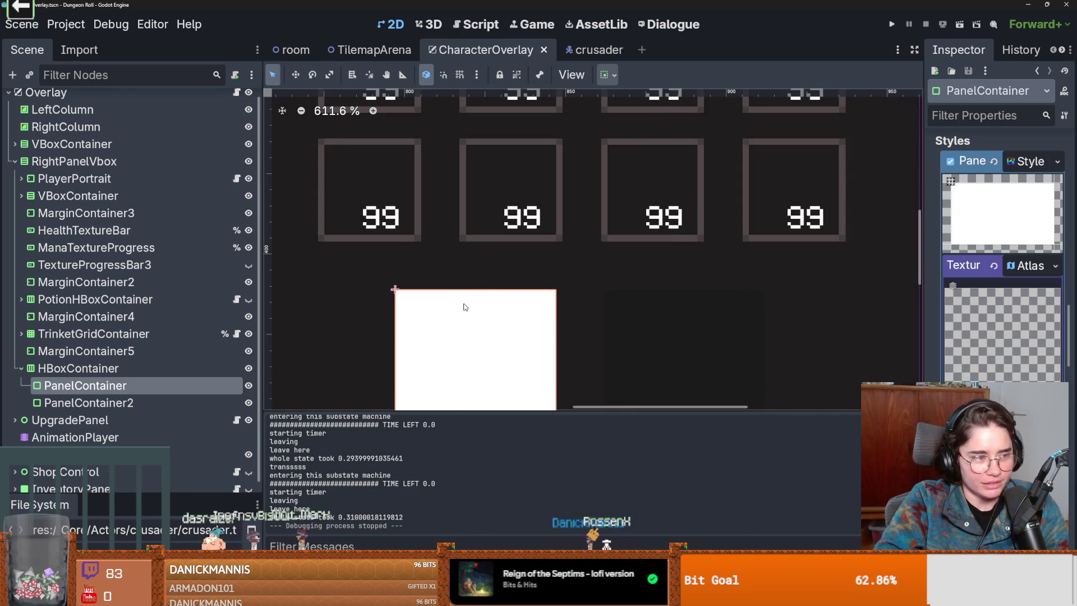
{"action": "scroll", "coordinate": [437, 313], "scroll_direction": "right", "scroll_amount": 1}
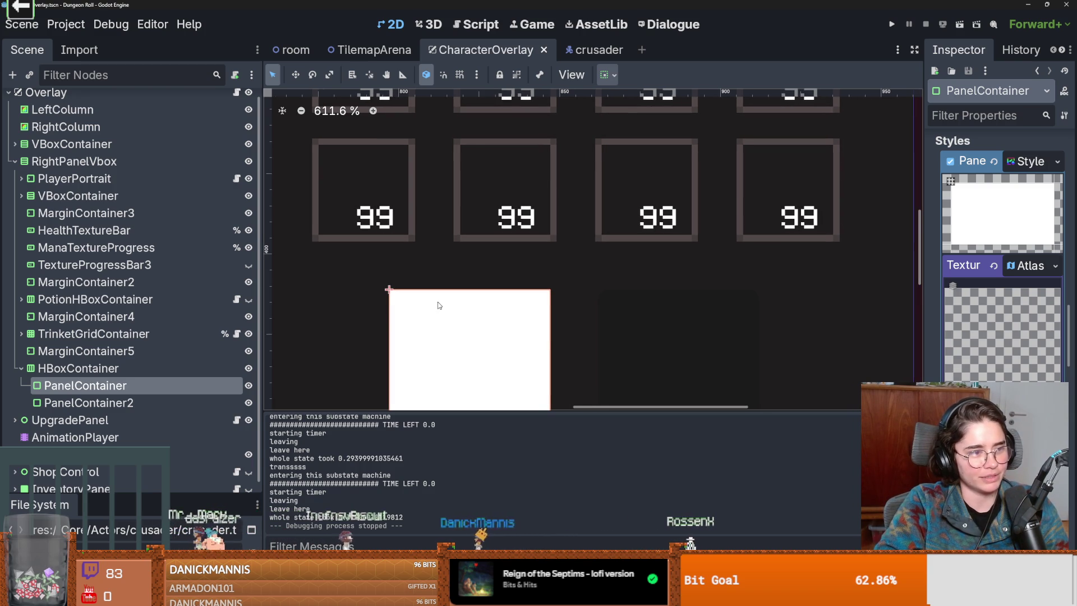
{"action": "scroll", "coordinate": [455, 305], "scroll_direction": "down", "scroll_amount": 1}
{"action": "scroll", "coordinate": [464, 308], "scroll_direction": "down", "scroll_amount": 1}
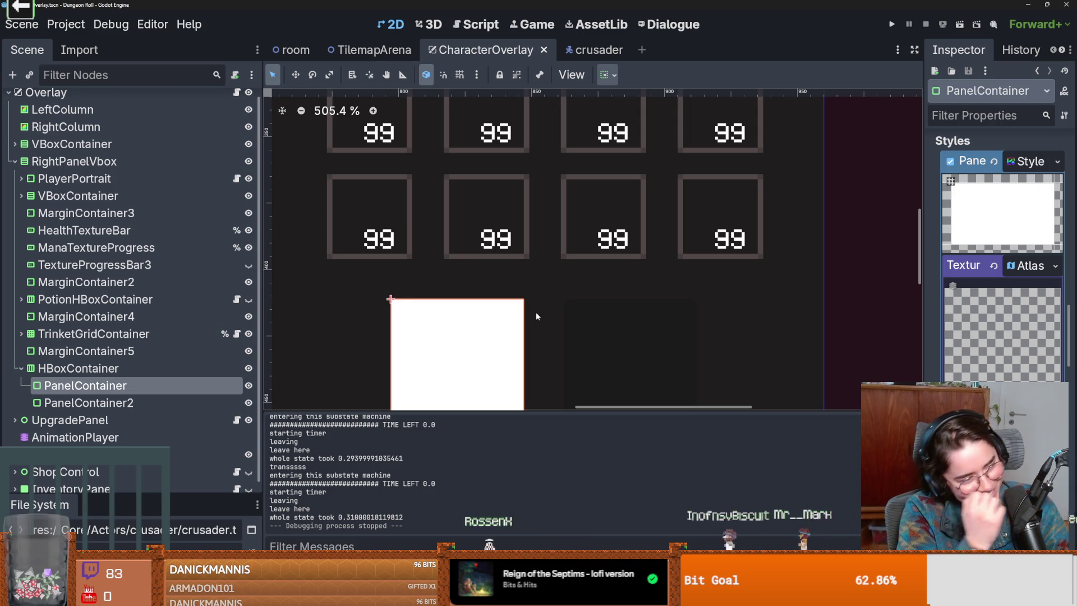
{"action": "scroll", "coordinate": [485, 269], "scroll_direction": "down", "scroll_amount": 1}
{"action": "scroll", "coordinate": [521, 282], "scroll_direction": "up", "scroll_amount": 2}
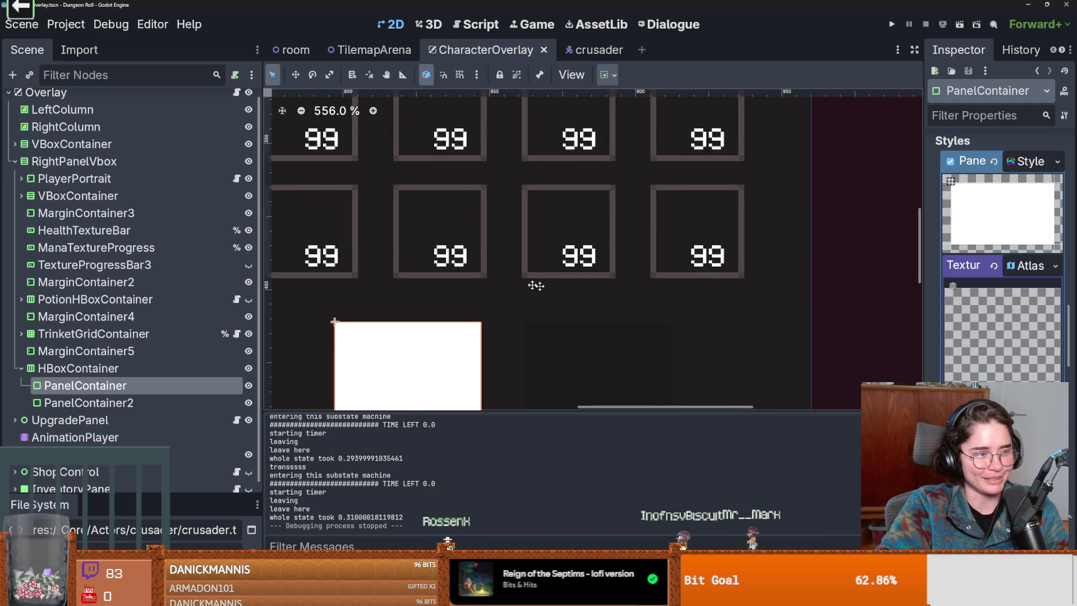
{"action": "scroll", "coordinate": [597, 299], "scroll_direction": "up", "scroll_amount": 1}
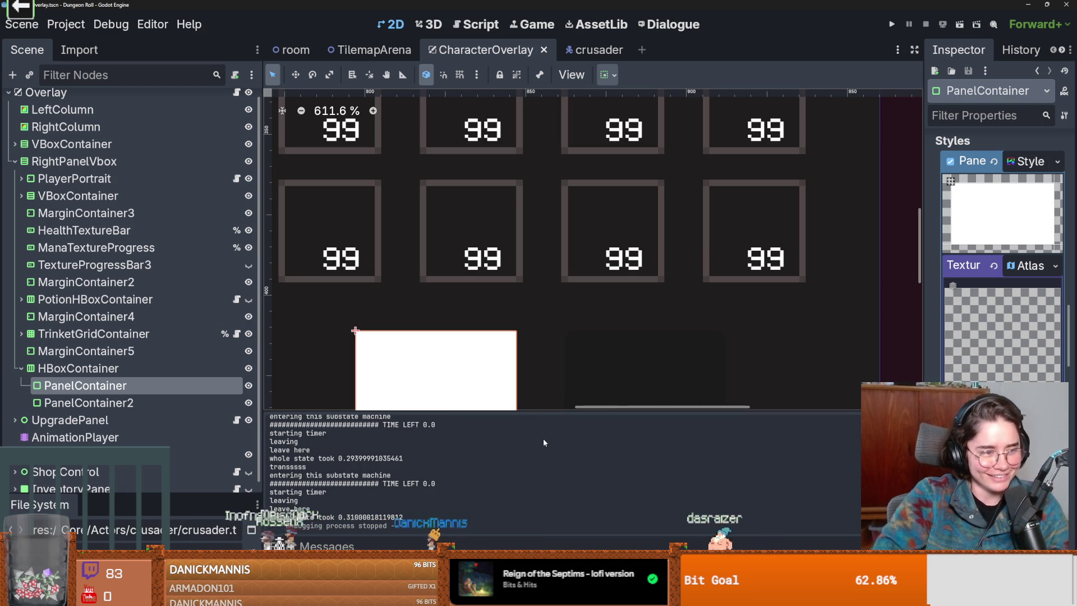
{"action": "left_click_drag", "start_coordinate": [441, 289], "coordinate": [531, 285]}
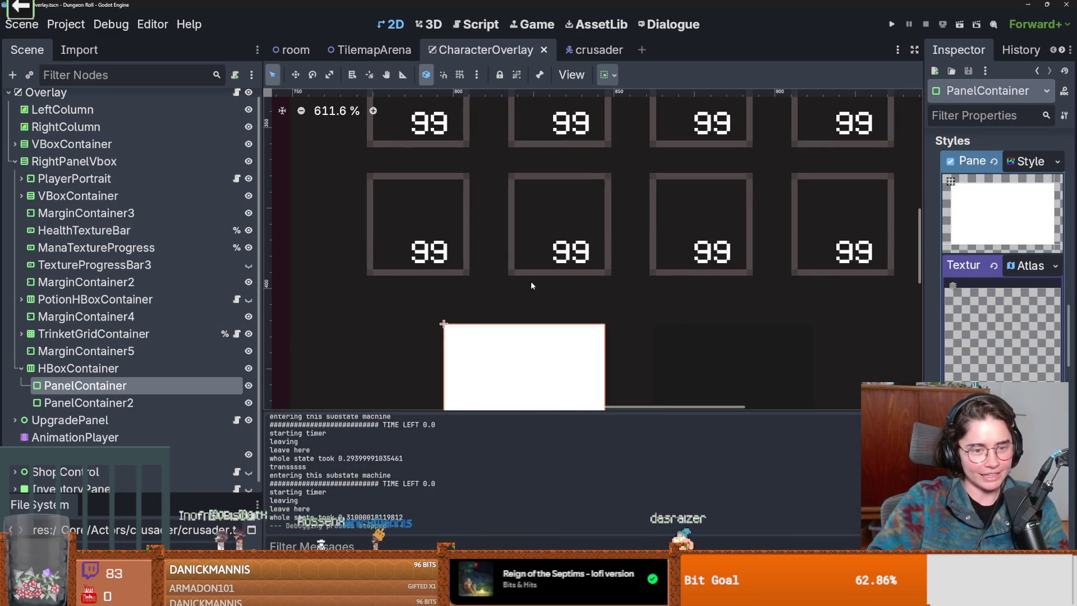
{"action": "left_click", "coordinate": [20, 367]}
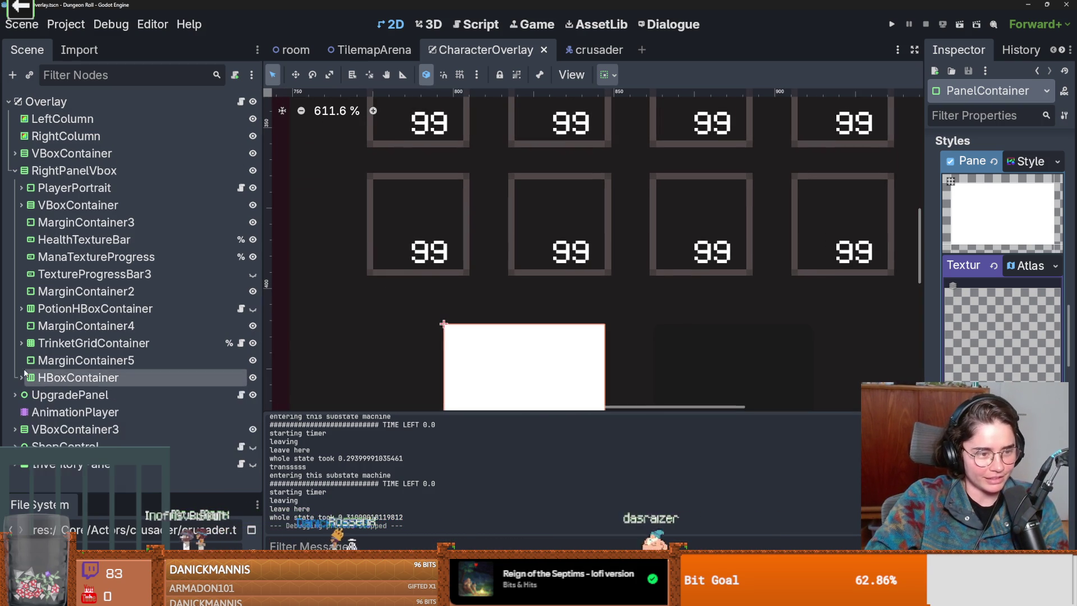
Collapse RightPanelVbox and widen the Inspector to read the PanelContainer's panel style.
{"action": "left_click", "coordinate": [14, 170]}
{"action": "scroll", "coordinate": [565, 262], "scroll_direction": "left", "scroll_amount": 2}
{"action": "scroll", "coordinate": [565, 262], "scroll_direction": "left", "scroll_amount": 3}
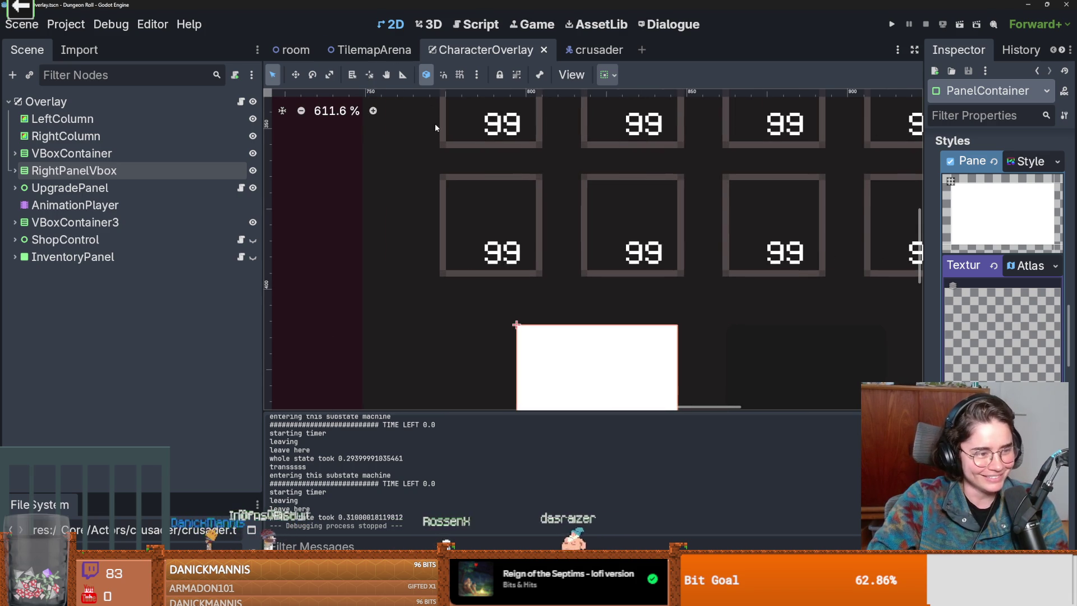
{"action": "scroll", "coordinate": [482, 171], "scroll_direction": "up", "scroll_amount": 1}
{"action": "scroll", "coordinate": [402, 167], "scroll_direction": "up", "scroll_amount": 1}
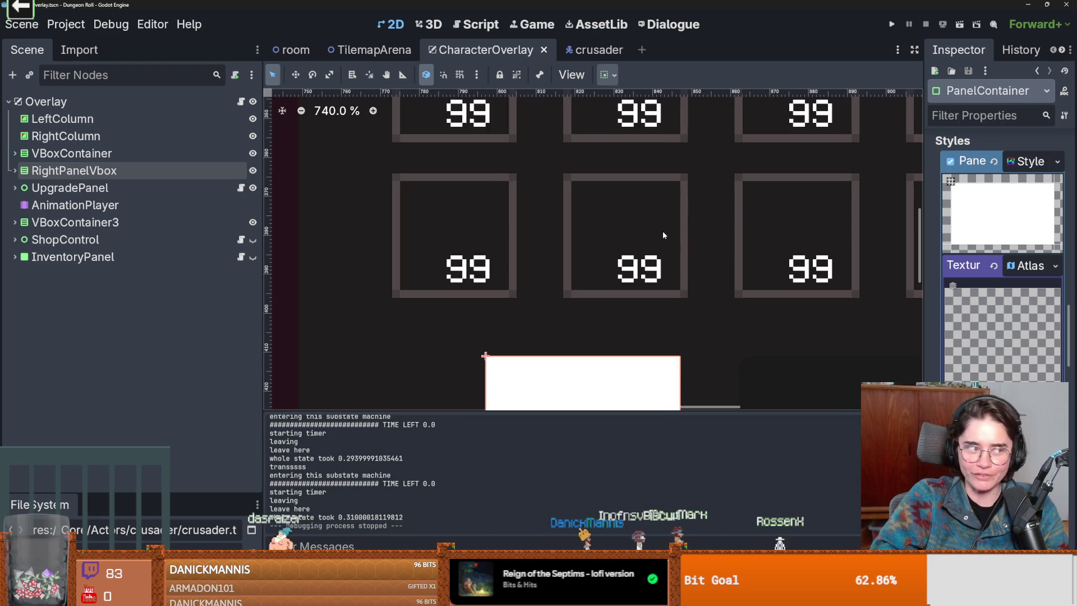
{"action": "scroll", "coordinate": [669, 256], "scroll_direction": "down", "scroll_amount": 2}
{"action": "scroll", "coordinate": [669, 256], "scroll_direction": "down", "scroll_amount": 1}
{"action": "scroll", "coordinate": [578, 191], "scroll_direction": "down", "scroll_amount": 2}
{"action": "left_click_drag", "start_coordinate": [922, 265], "coordinate": [858, 265]}
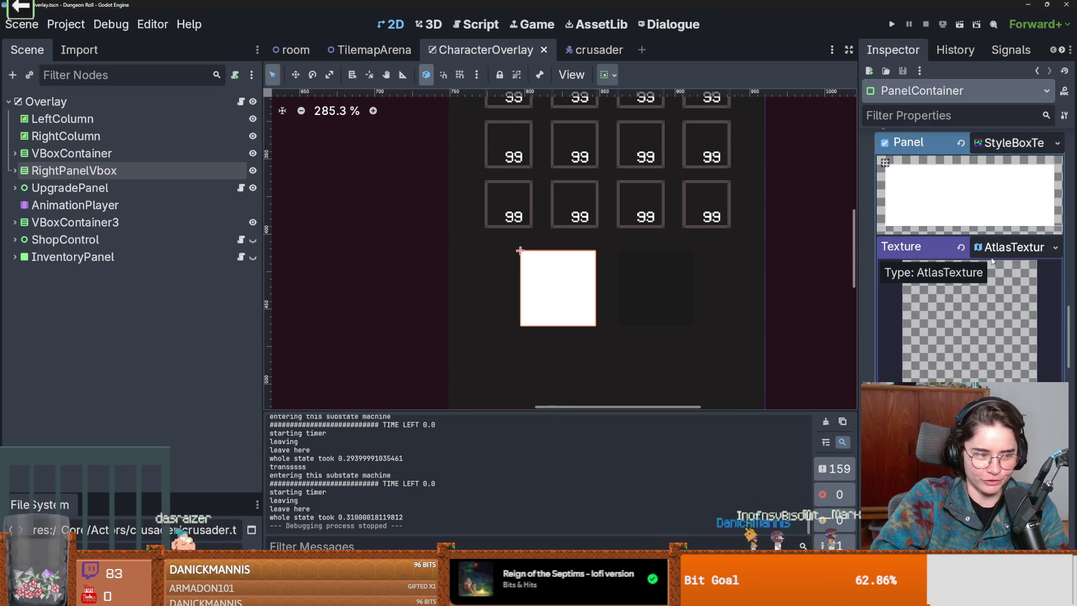
Reveal the FileSystem dock for the bomb sprite sheet and bring up the AtlasTexture's region editor.
{"action": "left_click", "coordinate": [1052, 247]}
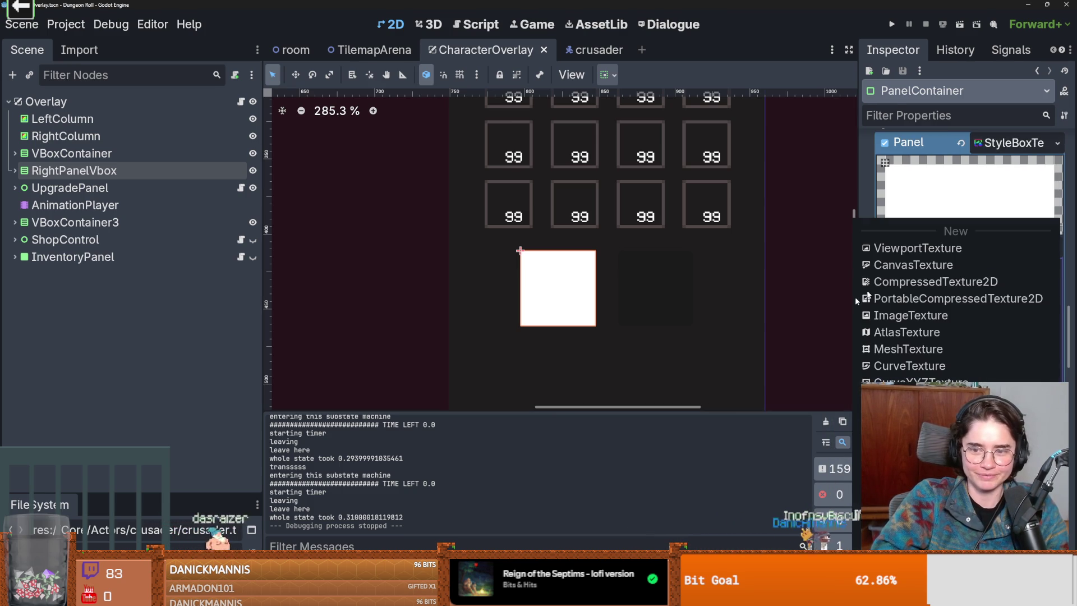
{"action": "left_click", "coordinate": [602, 435]}
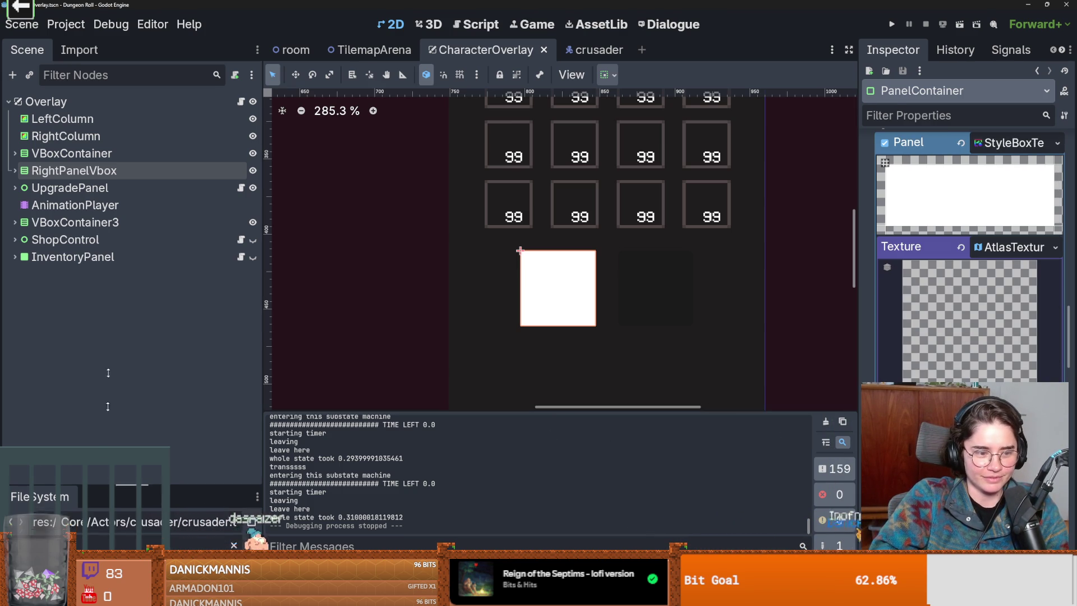
{"action": "left_click_drag", "start_coordinate": [97, 498], "coordinate": [92, 316]}
{"action": "type", "text": "BOMB"}
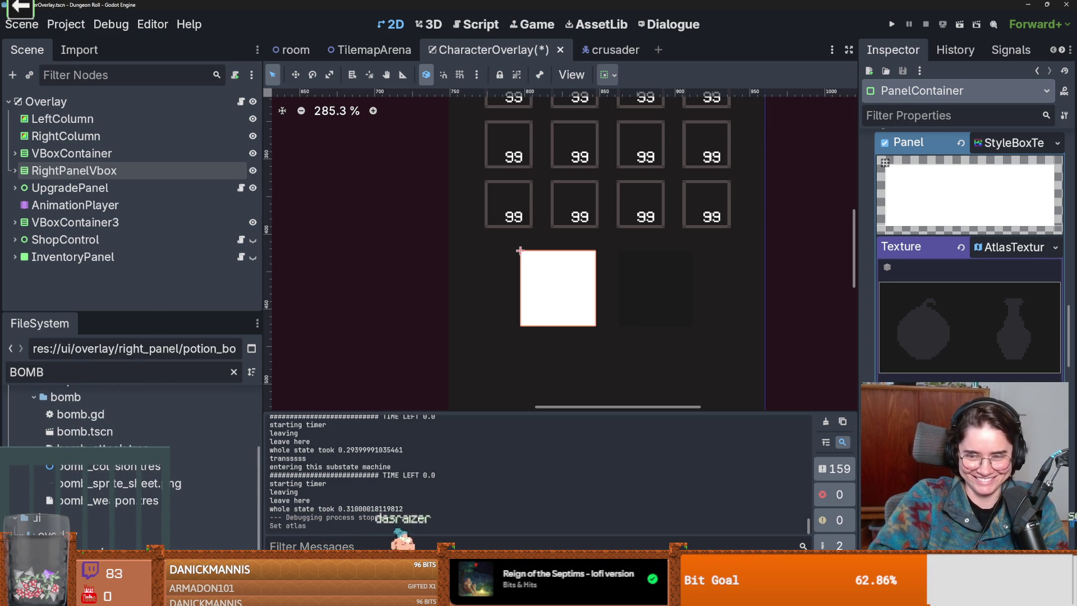
{"action": "left_click", "coordinate": [967, 396]}
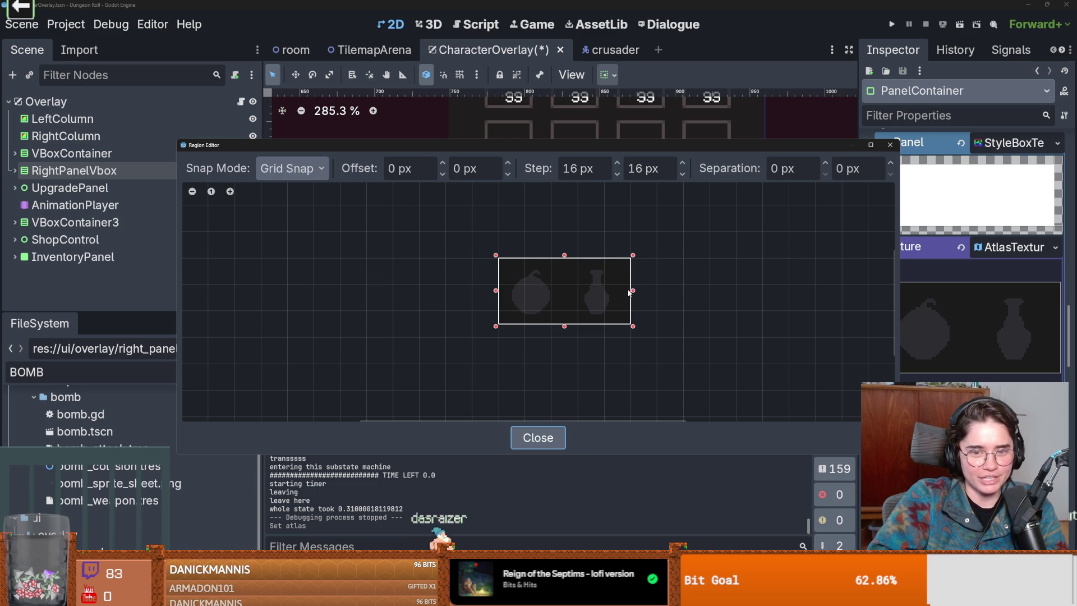
Set the region grid snap to 40 × 40 px, frame the bomb cell, and close the region editor.
{"action": "left_click_drag", "start_coordinate": [627, 292], "coordinate": [570, 294]}
{"action": "scroll", "coordinate": [620, 299], "scroll_direction": "up", "scroll_amount": 1}
{"action": "scroll", "coordinate": [620, 300], "scroll_direction": "up", "scroll_amount": 1}
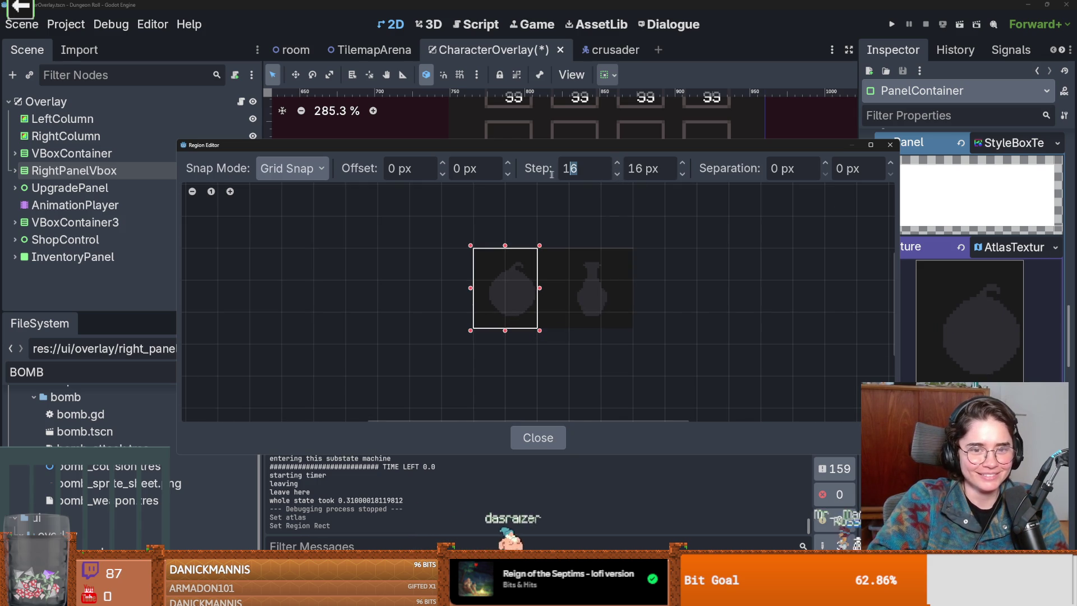
{"action": "type", "text": "40"}
{"action": "key", "text": "Tab"}
{"action": "key", "text": "BackSpace"}
{"action": "key", "text": "BackSpace"}
{"action": "type", "text": "40"}
{"action": "key", "text": "Return"}
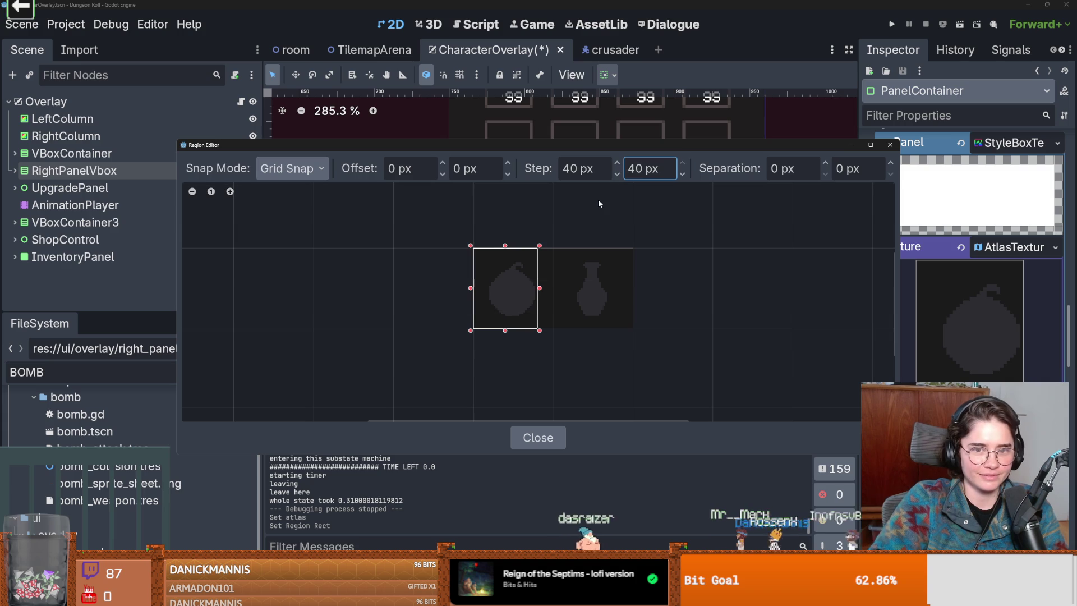
{"action": "left_click_drag", "start_coordinate": [547, 289], "coordinate": [474, 249]}
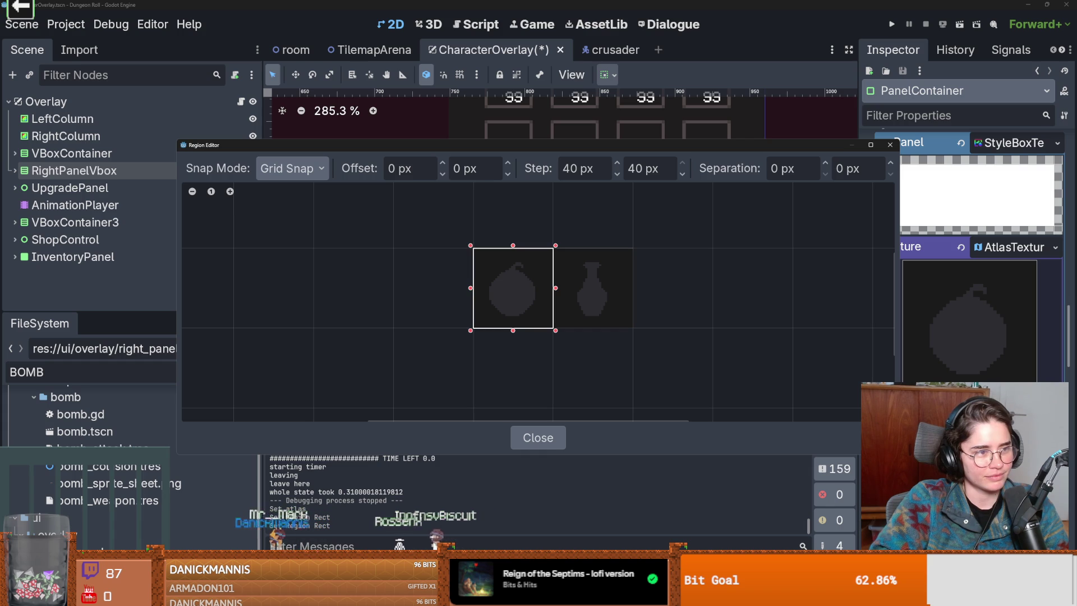
{"action": "left_click_drag", "start_coordinate": [509, 357], "coordinate": [477, 317]}
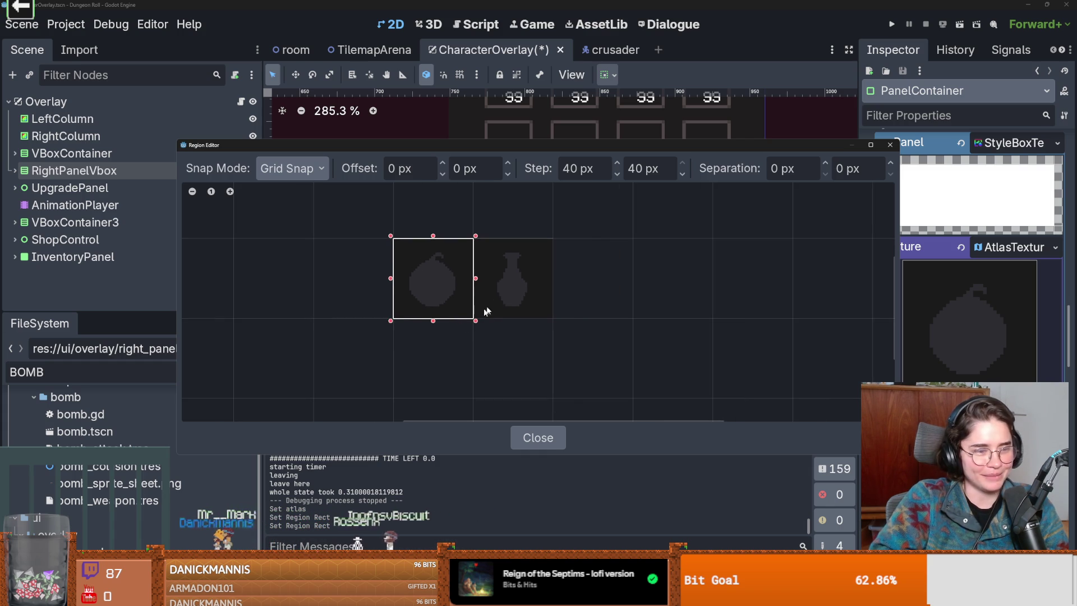
{"action": "key", "text": "Escape"}
{"action": "scroll", "coordinate": [679, 274], "scroll_direction": "down", "scroll_amount": 5}
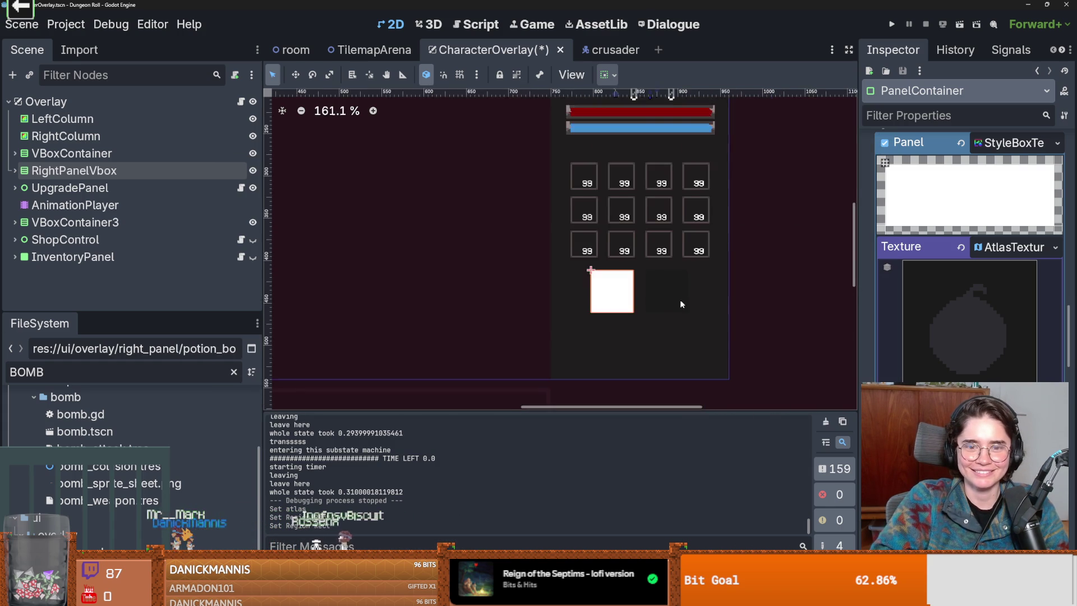
{"action": "scroll", "coordinate": [680, 299], "scroll_direction": "up", "scroll_amount": 2}
Save the scene and confirm the bomb texture is assigned to the first slot's panel style.
{"action": "left_click", "coordinate": [1016, 141]}
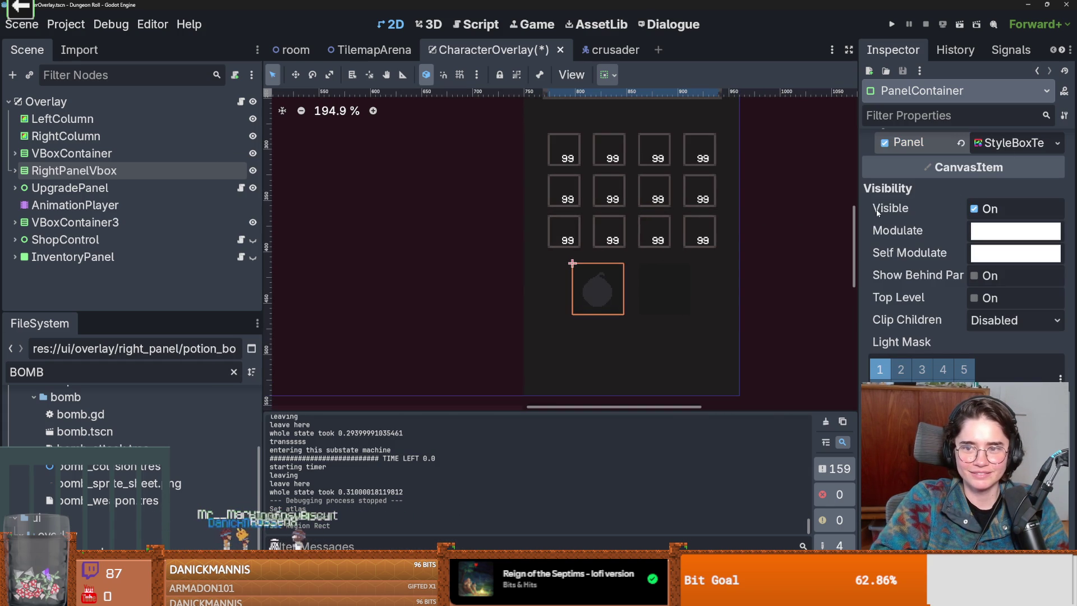
{"action": "key", "text": "ctrl+s"}
{"action": "scroll", "coordinate": [651, 283], "scroll_direction": "up", "scroll_amount": 3}
{"action": "scroll", "coordinate": [640, 286], "scroll_direction": "down", "scroll_amount": 2}
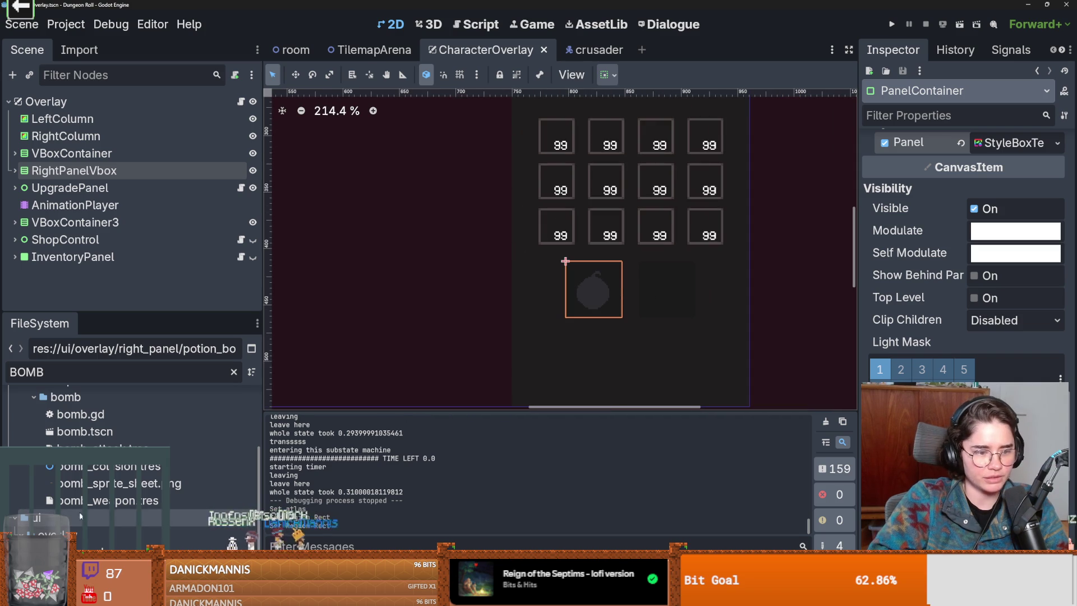
{"action": "left_click", "coordinate": [1047, 145]}
{"action": "left_click", "coordinate": [1054, 253]}
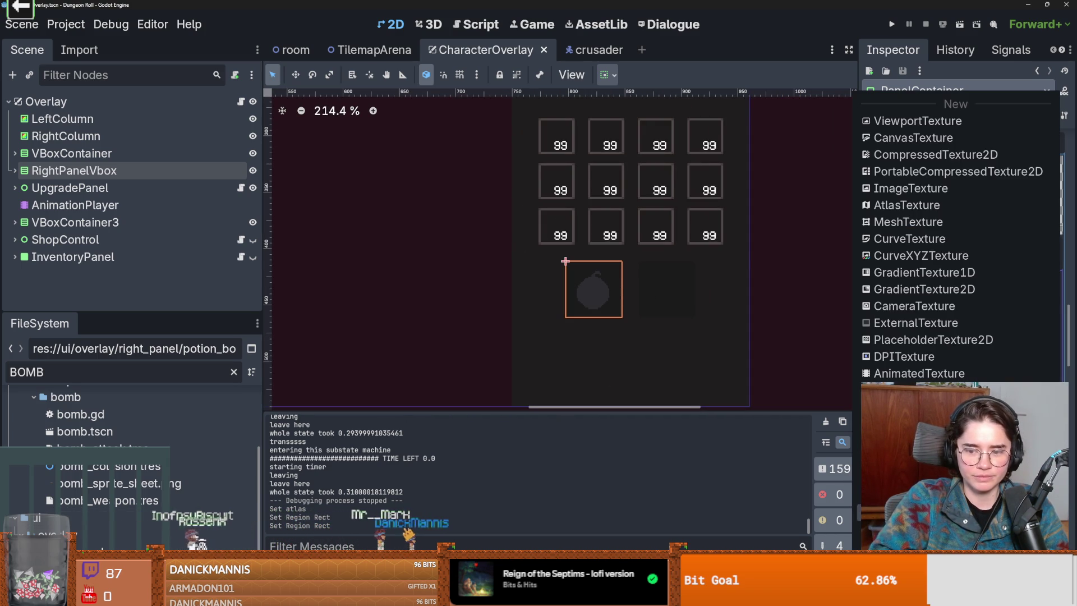
{"action": "left_click", "coordinate": [917, 471]}
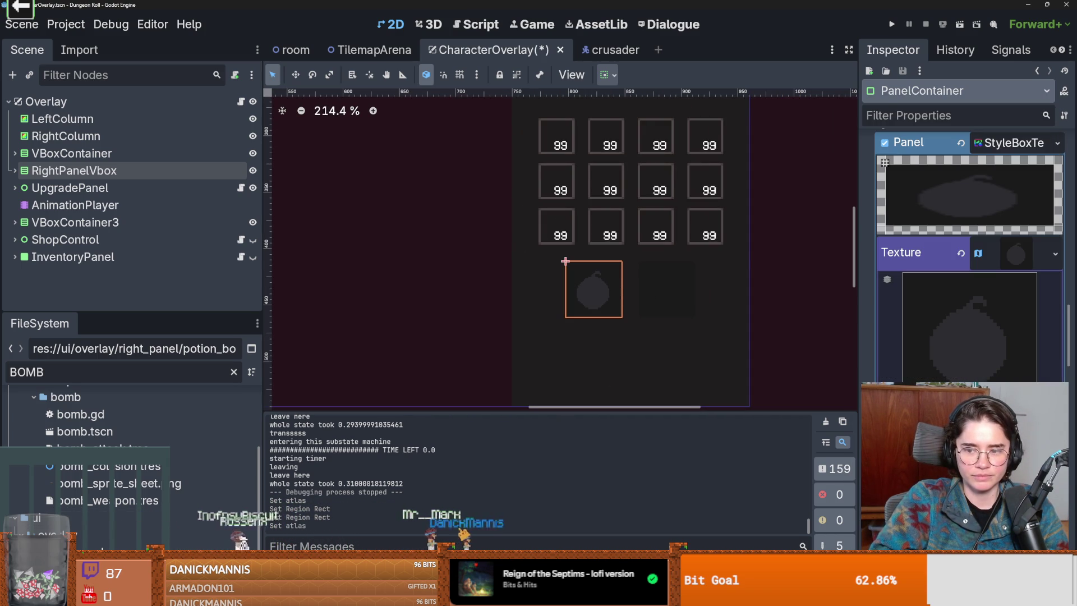
{"action": "left_click", "coordinate": [1055, 252]}
{"action": "key", "text": "Escape"}
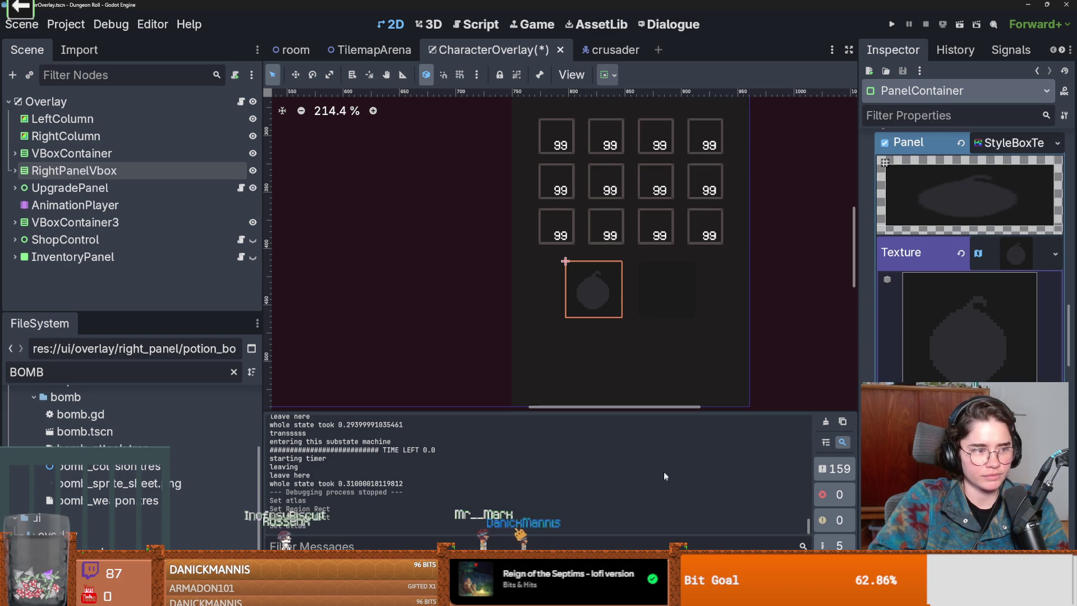
{"action": "left_click", "coordinate": [1054, 252]}
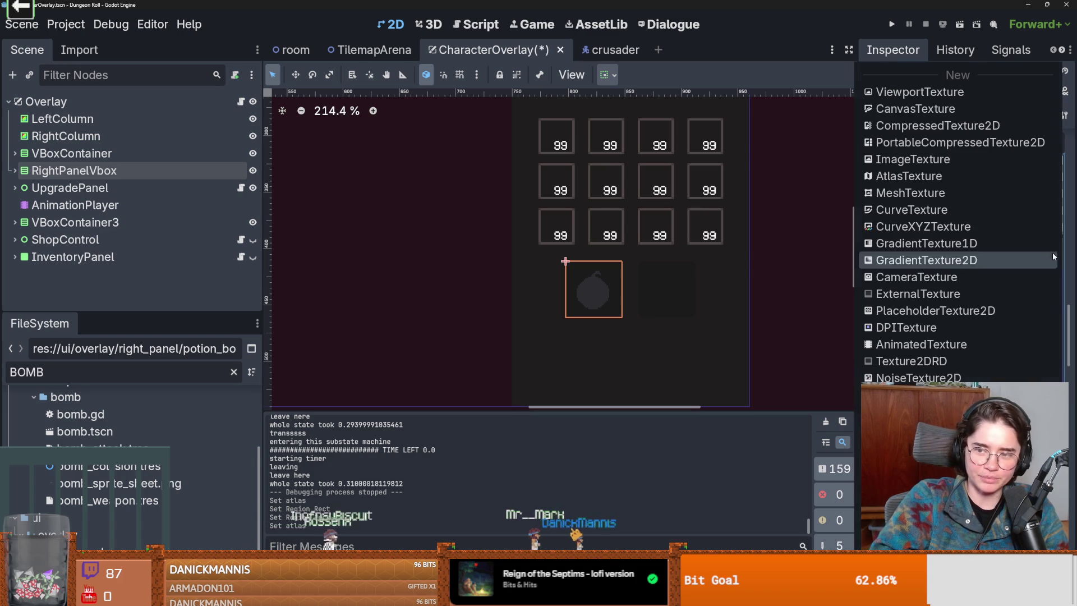
{"action": "key", "text": "Escape"}
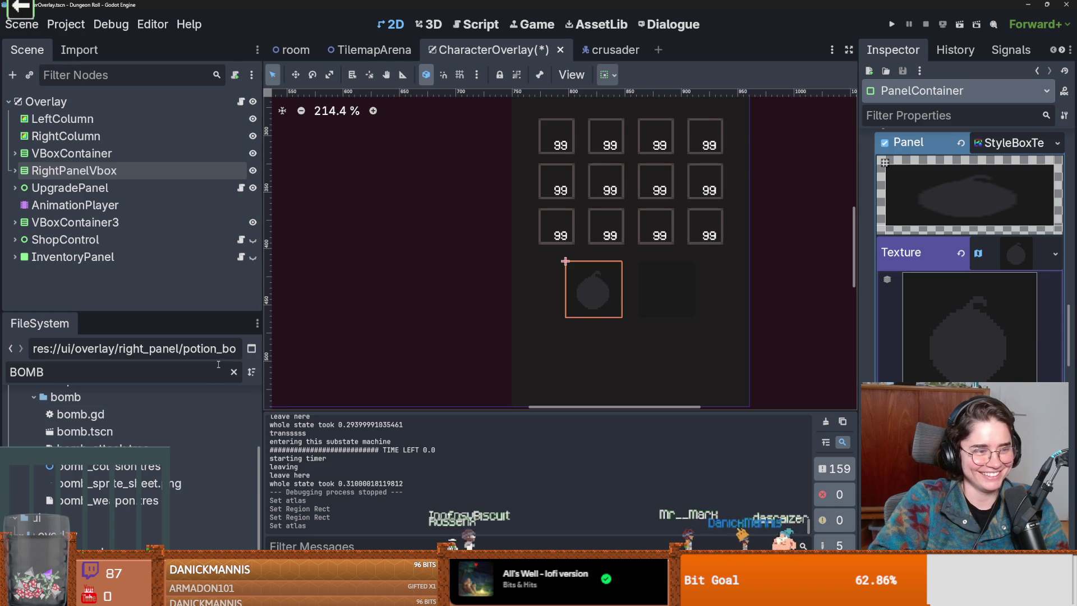
Expand RightPanelVbox and select the second, empty item slot PanelContainer2.
{"action": "left_click", "coordinate": [24, 171]}
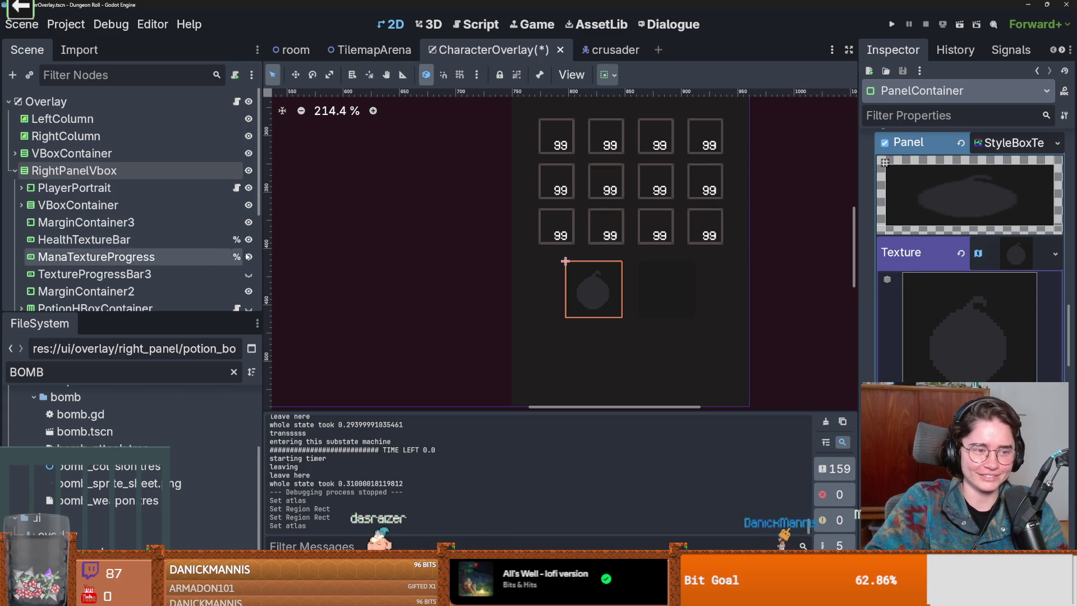
{"action": "left_click", "coordinate": [654, 286]}
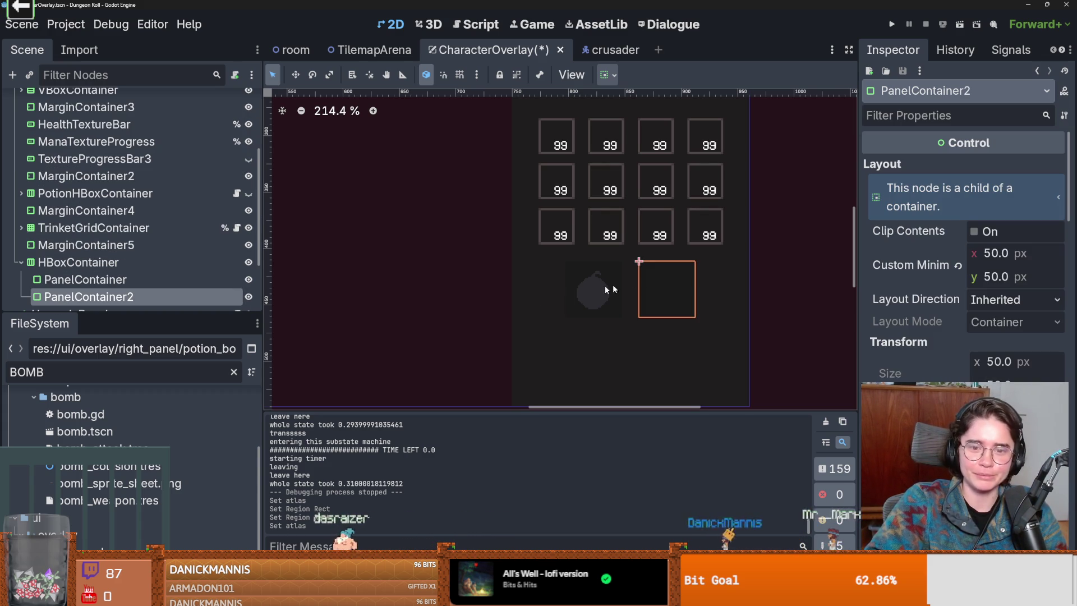
{"action": "scroll", "coordinate": [593, 334], "scroll_direction": "down", "scroll_amount": 2}
{"action": "scroll", "coordinate": [932, 327], "scroll_direction": "down", "scroll_amount": 2}
{"action": "scroll", "coordinate": [932, 327], "scroll_direction": "up", "scroll_amount": 1}
{"action": "scroll", "coordinate": [932, 328], "scroll_direction": "down", "scroll_amount": 1}
{"action": "scroll", "coordinate": [933, 328], "scroll_direction": "down", "scroll_amount": 2}
{"action": "scroll", "coordinate": [933, 327], "scroll_direction": "down", "scroll_amount": 2}
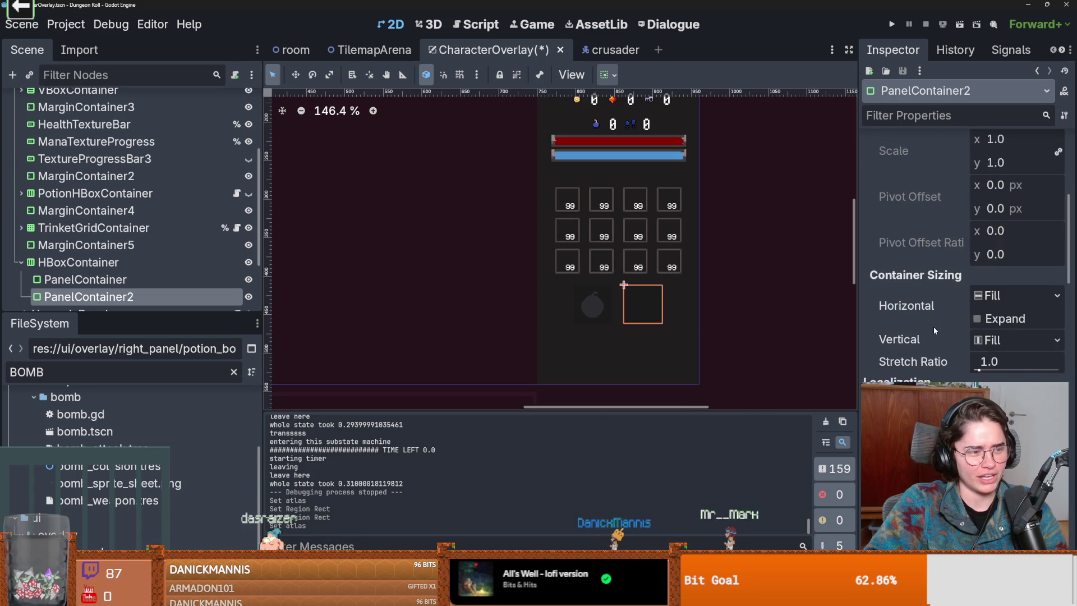
{"action": "scroll", "coordinate": [933, 327], "scroll_direction": "down", "scroll_amount": 1}
{"action": "scroll", "coordinate": [933, 327], "scroll_direction": "down", "scroll_amount": 2}
{"action": "scroll", "coordinate": [967, 353], "scroll_direction": "up", "scroll_amount": 6}
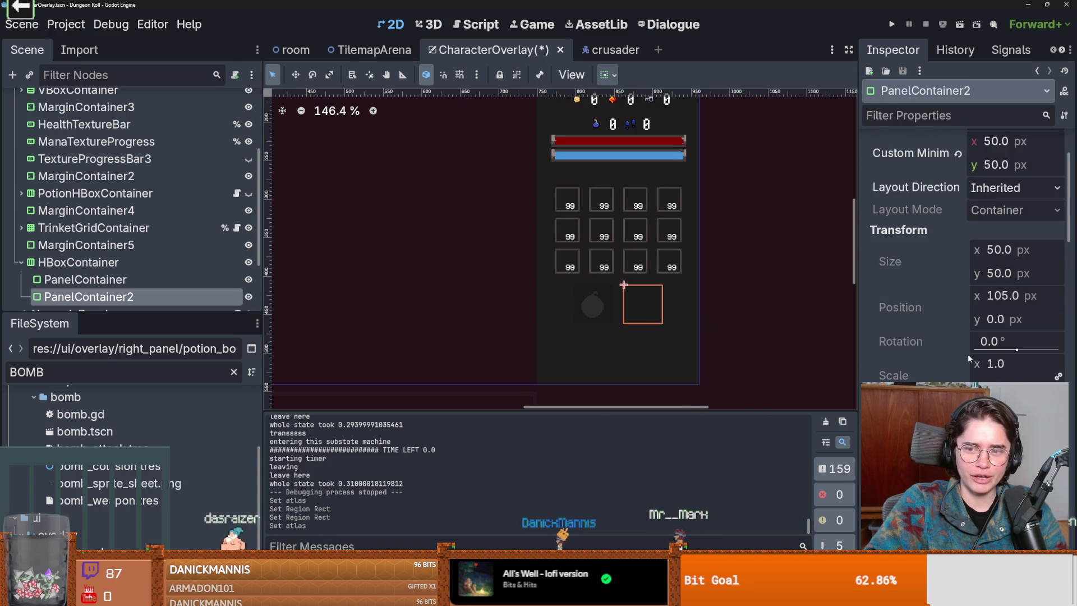
Replace the second slot's Panel theme override StyleBoxFlat with a new StyleBoxTexture.
{"action": "left_click_drag", "start_coordinate": [857, 335], "coordinate": [785, 335]}
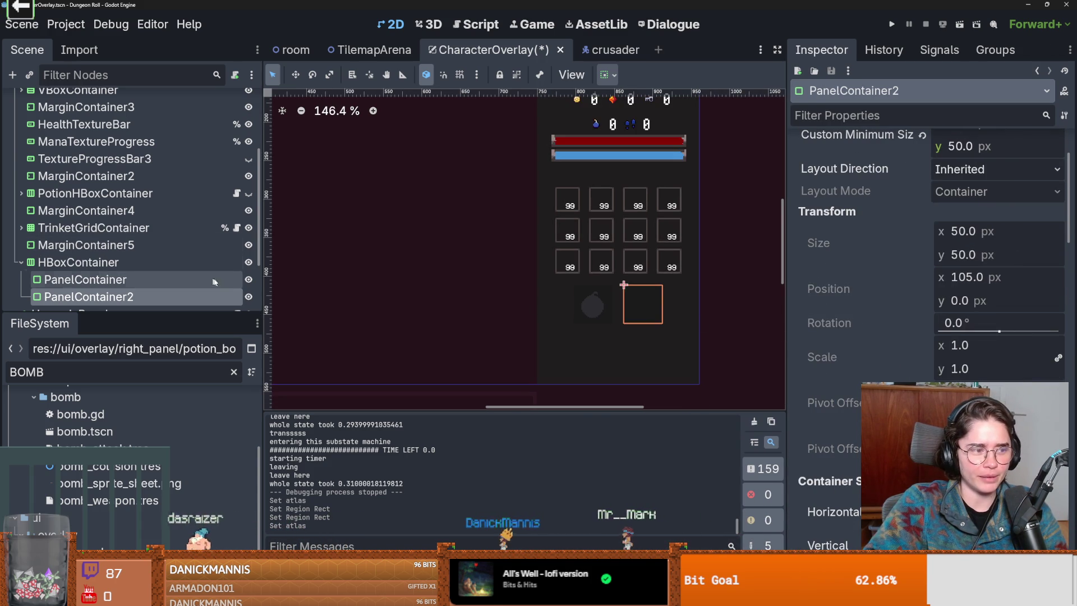
{"action": "scroll", "coordinate": [871, 363], "scroll_direction": "down", "scroll_amount": 3}
{"action": "scroll", "coordinate": [892, 363], "scroll_direction": "down", "scroll_amount": 3}
{"action": "scroll", "coordinate": [926, 365], "scroll_direction": "down", "scroll_amount": 3}
{"action": "scroll", "coordinate": [976, 369], "scroll_direction": "down", "scroll_amount": 3}
{"action": "left_click", "coordinate": [985, 354]}
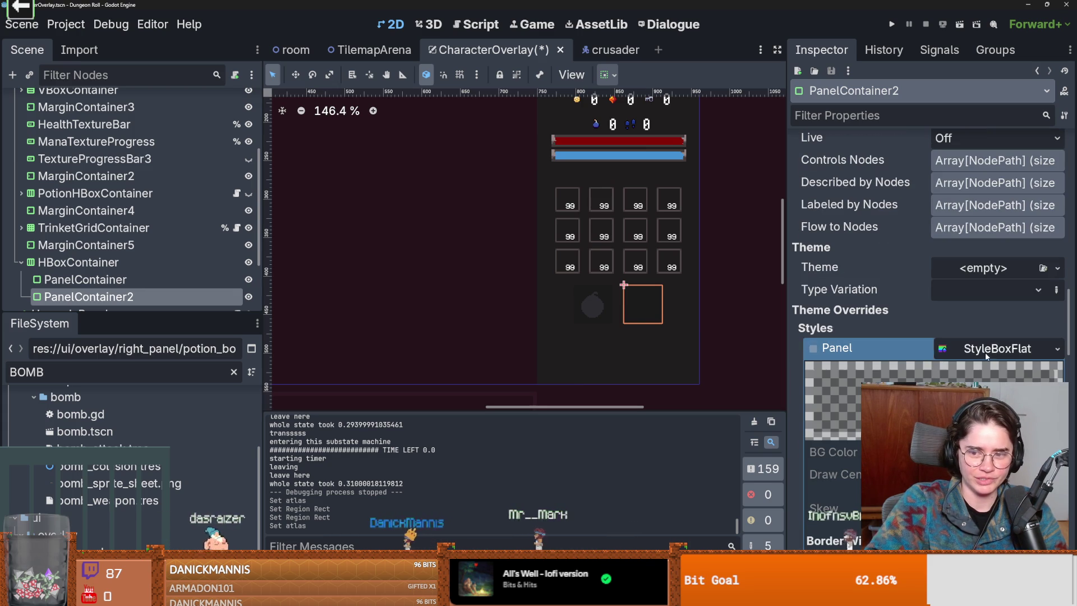
{"action": "left_click", "coordinate": [811, 349]}
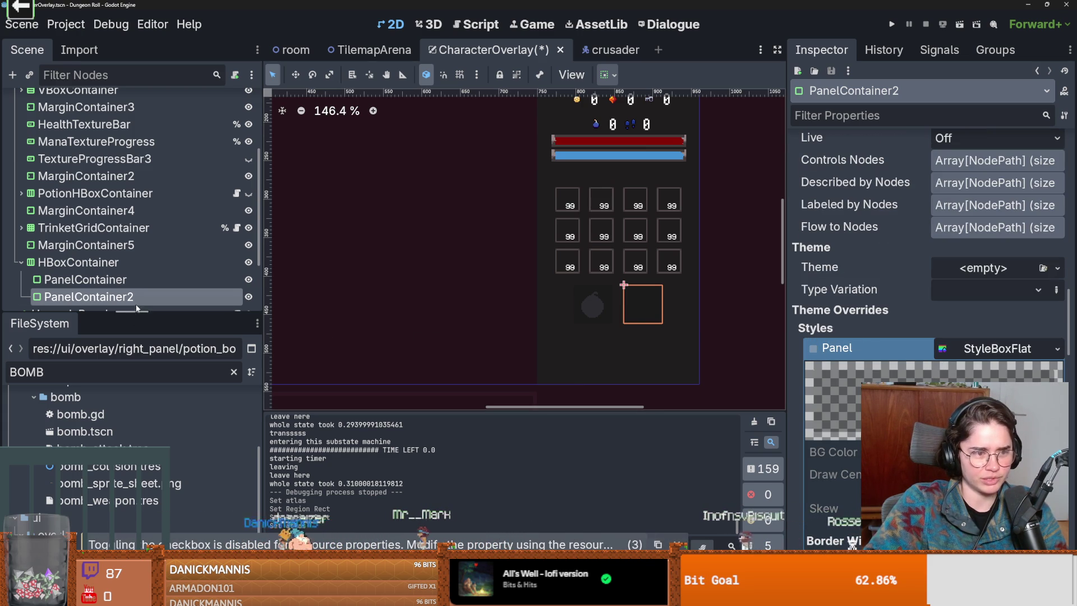
{"action": "left_click", "coordinate": [1056, 348]}
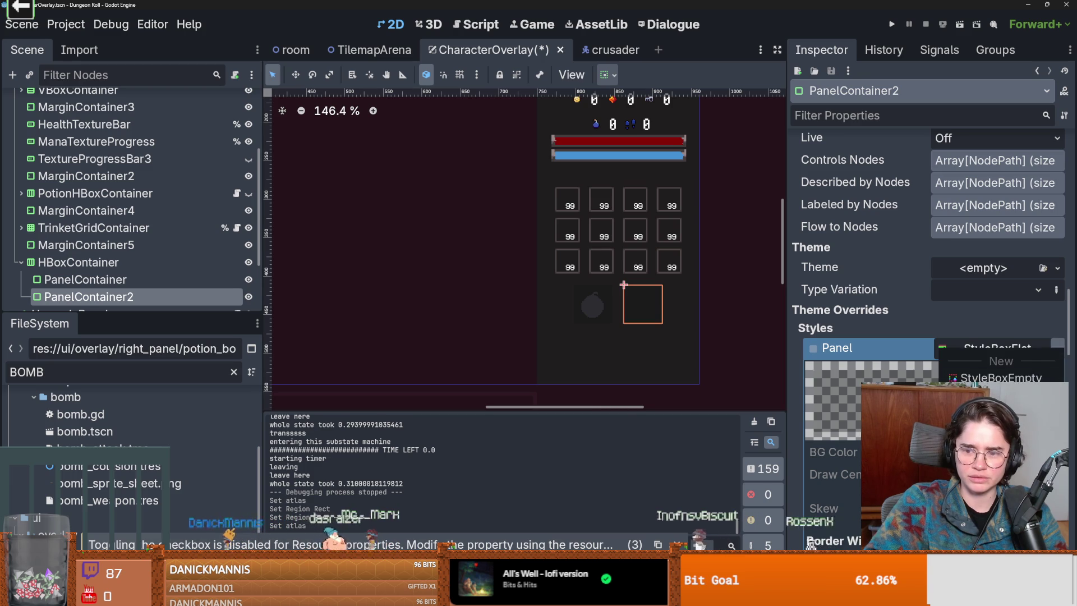
{"action": "left_click", "coordinate": [1001, 429]}
{"action": "scroll", "coordinate": [1014, 350], "scroll_direction": "down", "scroll_amount": 3}
{"action": "scroll", "coordinate": [1013, 350], "scroll_direction": "up", "scroll_amount": 2}
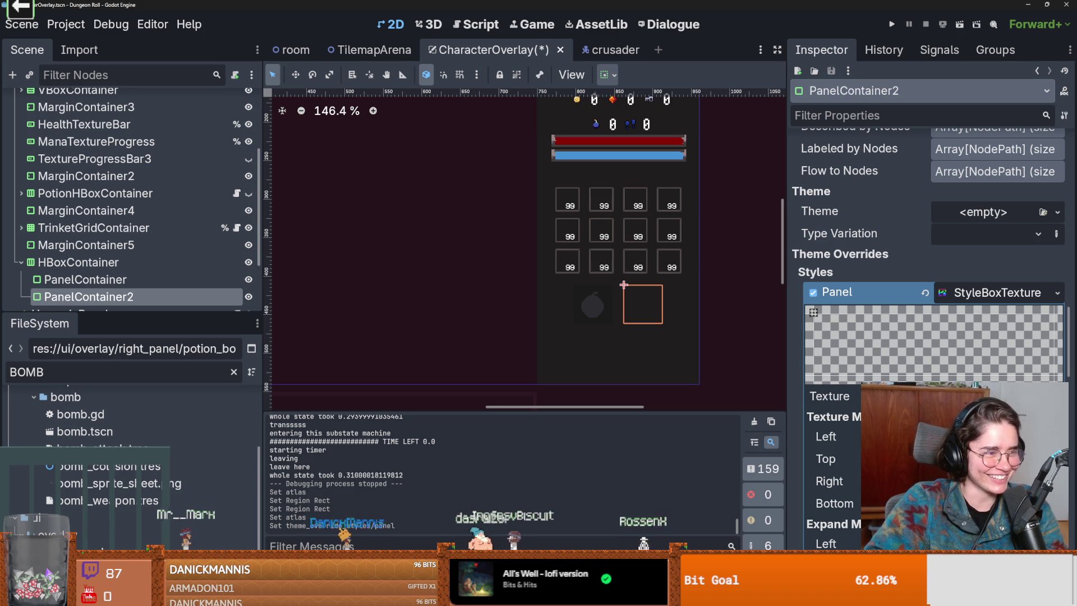
Make the second slot's bomb atlas texture unique (recursive) and bring up its region editor.
{"action": "left_click", "coordinate": [1002, 395]}
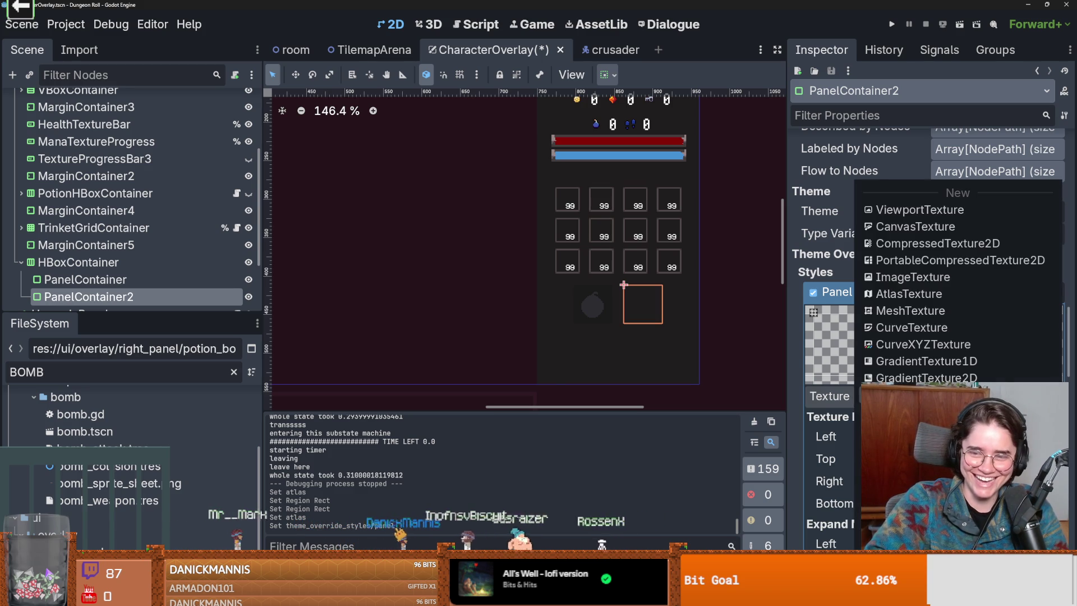
{"action": "left_click", "coordinate": [917, 505]}
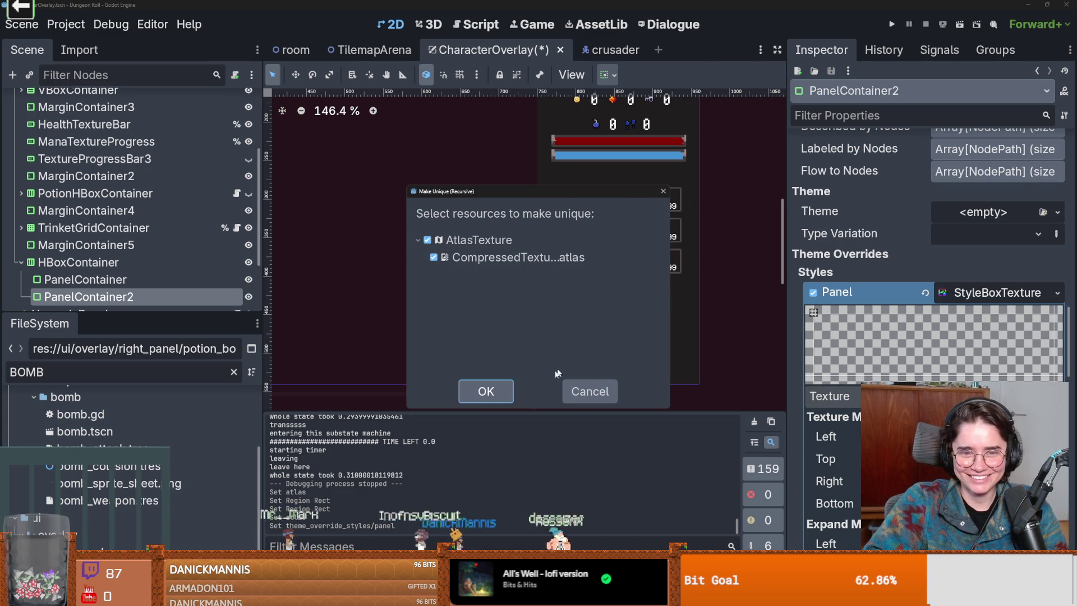
{"action": "left_click", "coordinate": [496, 393]}
{"action": "left_click", "coordinate": [998, 402]}
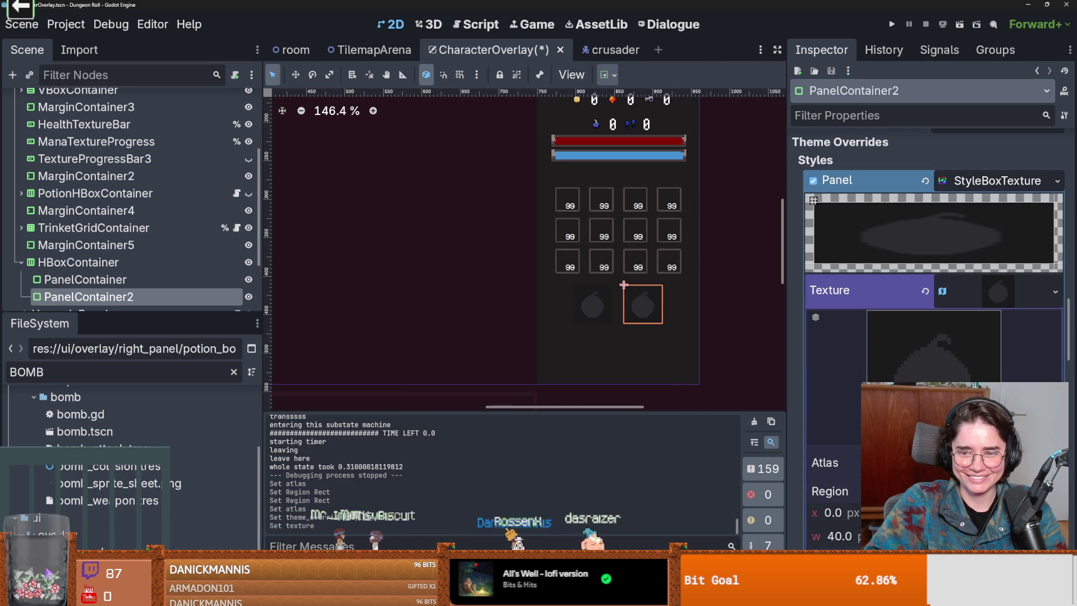
{"action": "left_click", "coordinate": [826, 498]}
{"action": "scroll", "coordinate": [642, 335], "scroll_direction": "up", "scroll_amount": 2}
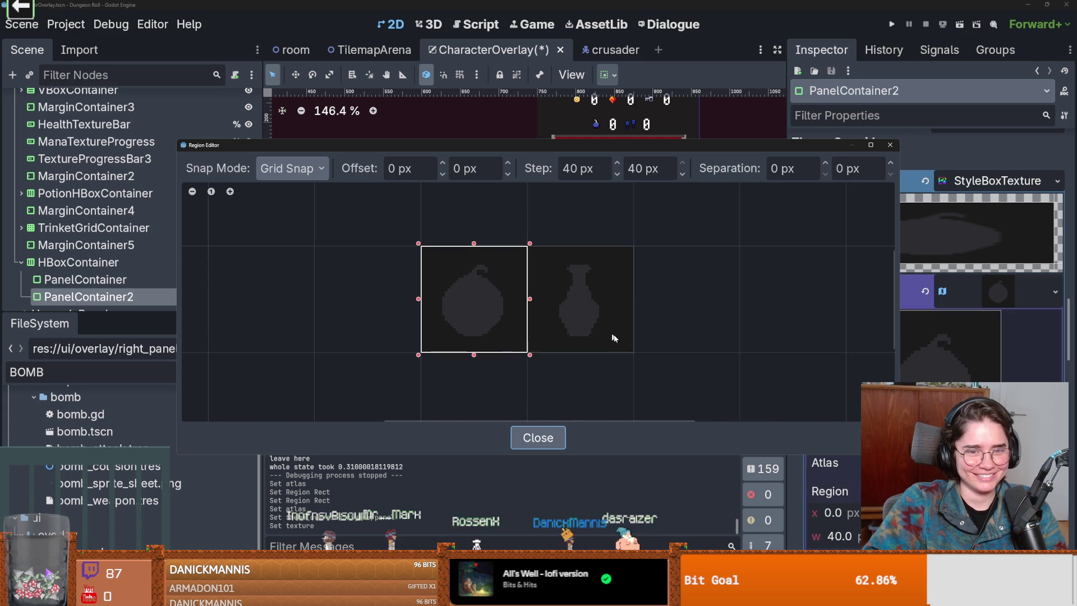
Move the second slot's texture region onto the potion sprite and save the CharacterOverlay scene.
{"action": "left_click_drag", "start_coordinate": [606, 330], "coordinate": [598, 239]}
{"action": "left_click", "coordinate": [892, 145]}
{"action": "key", "text": "ctrl+s"}
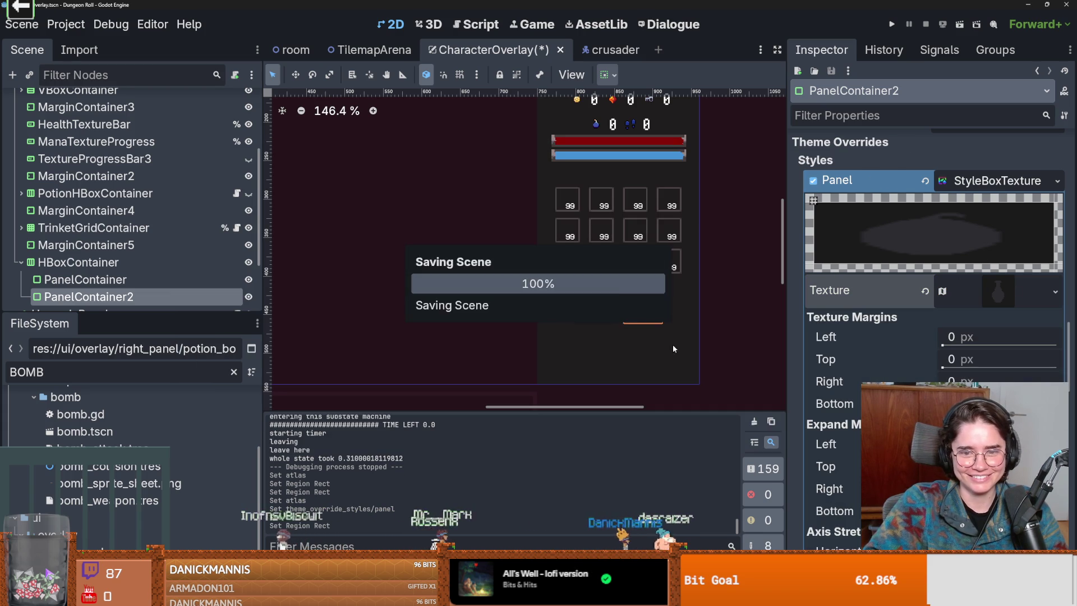
Review both slot panels' StyleBoxTextures, save again and launch the game.
{"action": "left_click", "coordinate": [971, 182]}
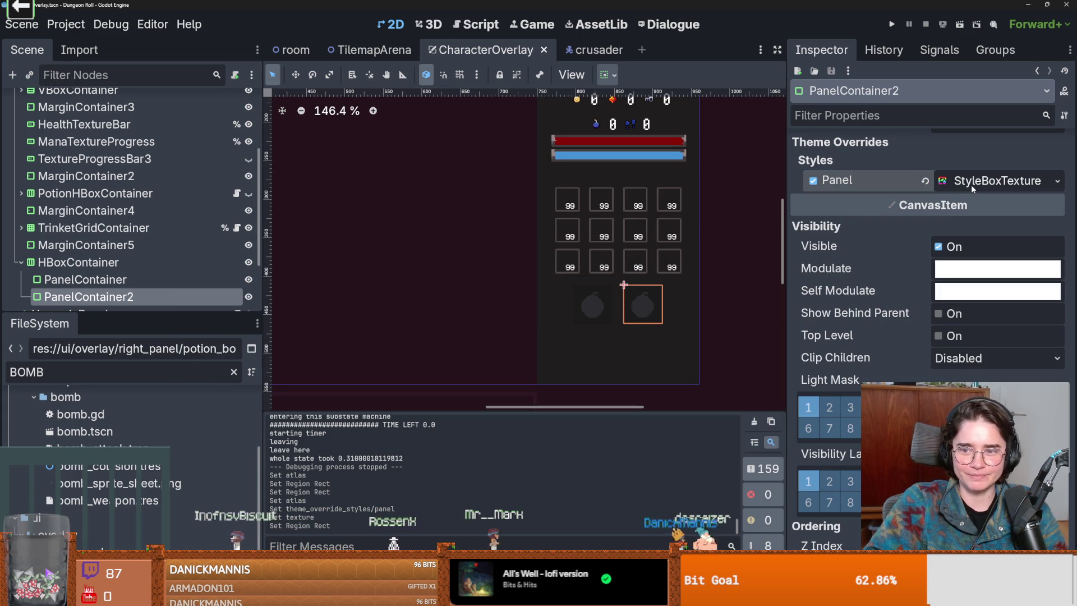
{"action": "left_click", "coordinate": [973, 183]}
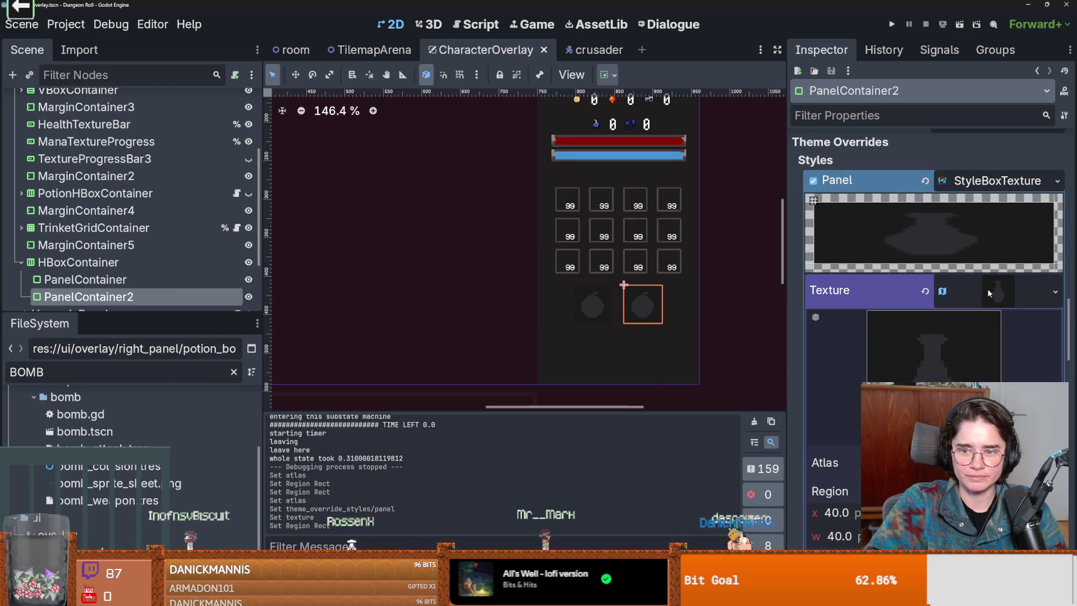
{"action": "scroll", "coordinate": [554, 305], "scroll_direction": "up", "scroll_amount": 2}
{"action": "left_click", "coordinate": [554, 304]}
{"action": "left_click", "coordinate": [635, 294]}
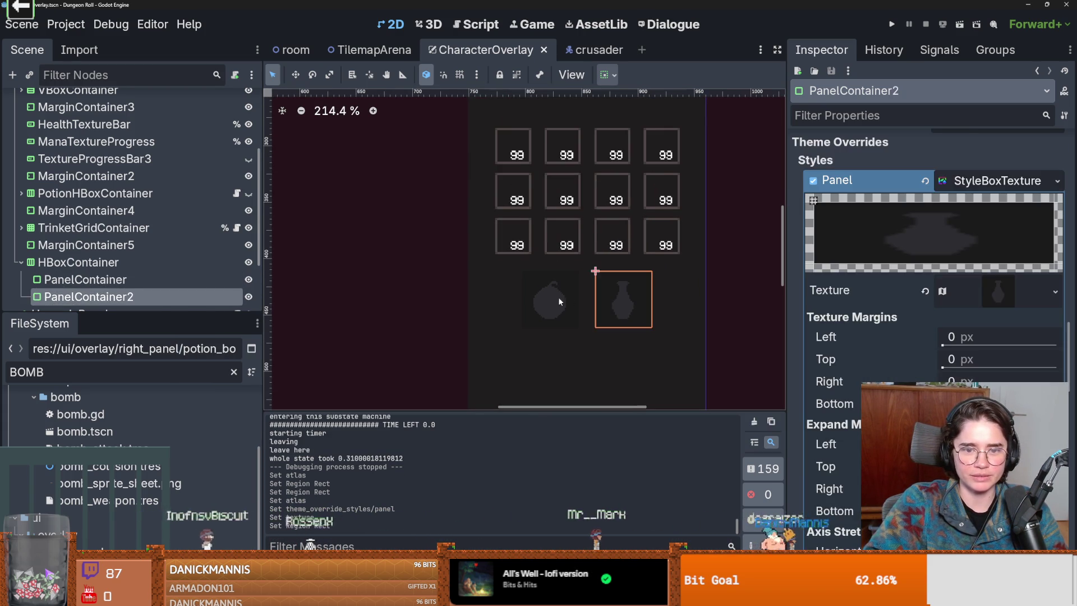
{"action": "left_click", "coordinate": [550, 298]}
{"action": "scroll", "coordinate": [589, 303], "scroll_direction": "down", "scroll_amount": 2}
{"action": "scroll", "coordinate": [712, 305], "scroll_direction": "down", "scroll_amount": 2}
{"action": "left_click", "coordinate": [712, 305]}
{"action": "key", "text": "ctrl+s"}
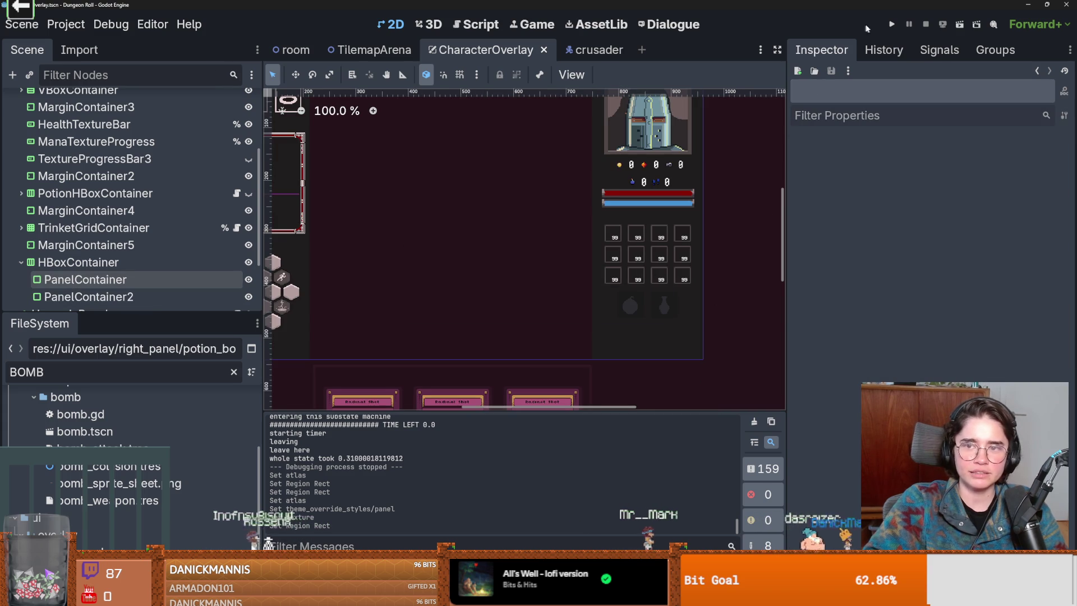
{"action": "left_click", "coordinate": [896, 24]}
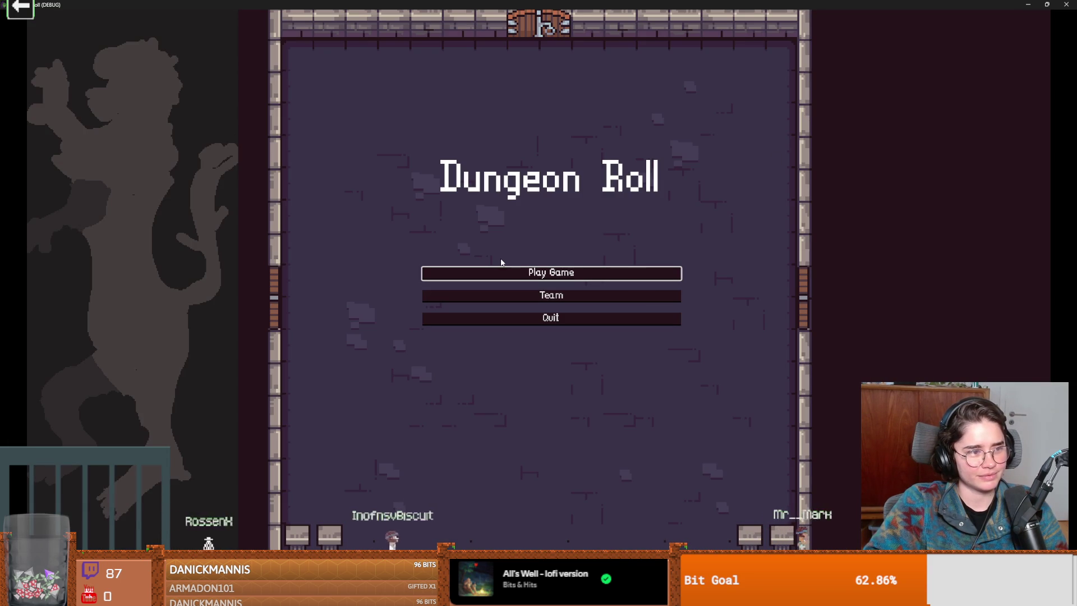
Play as the Crusader, walk the knight left, then bring up the room-selection screen with F1.
{"action": "left_click", "coordinate": [550, 271]}
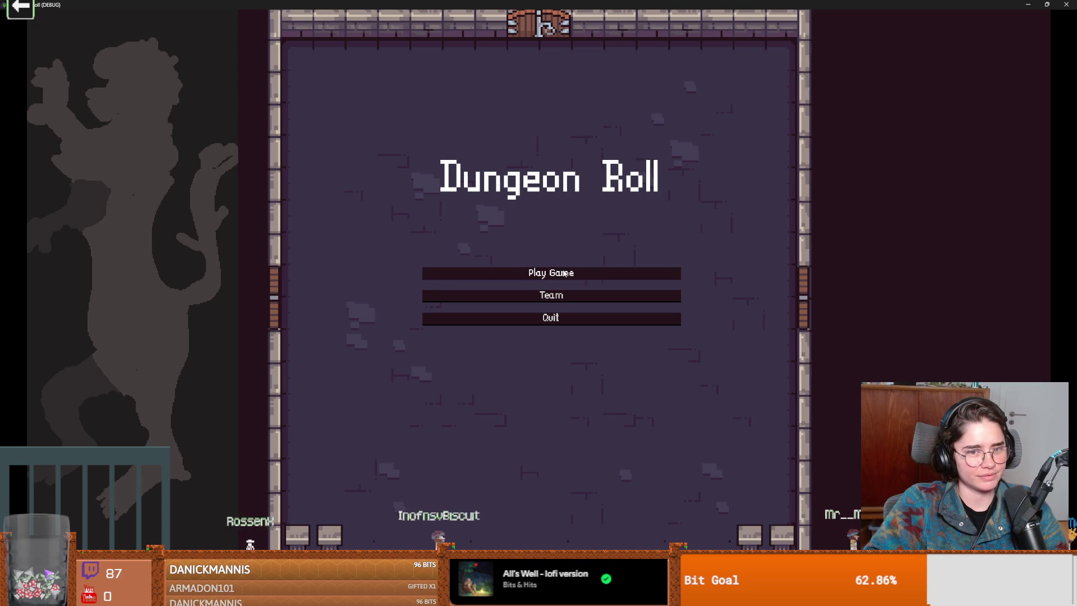
{"action": "left_click", "coordinate": [568, 254]}
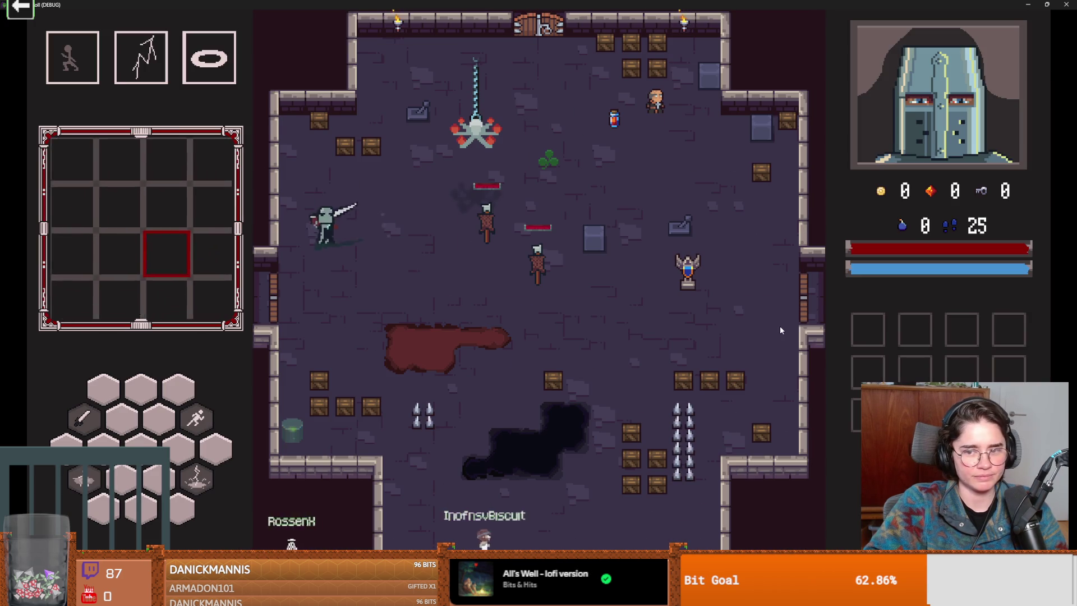
{"action": "key", "text": "a"}
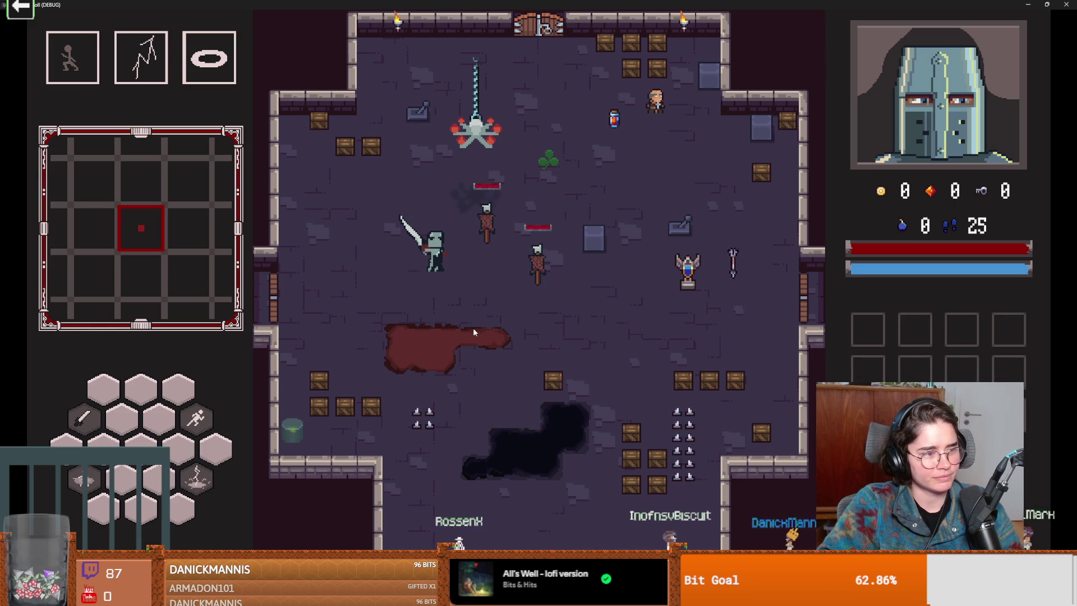
{"action": "key", "text": "a"}
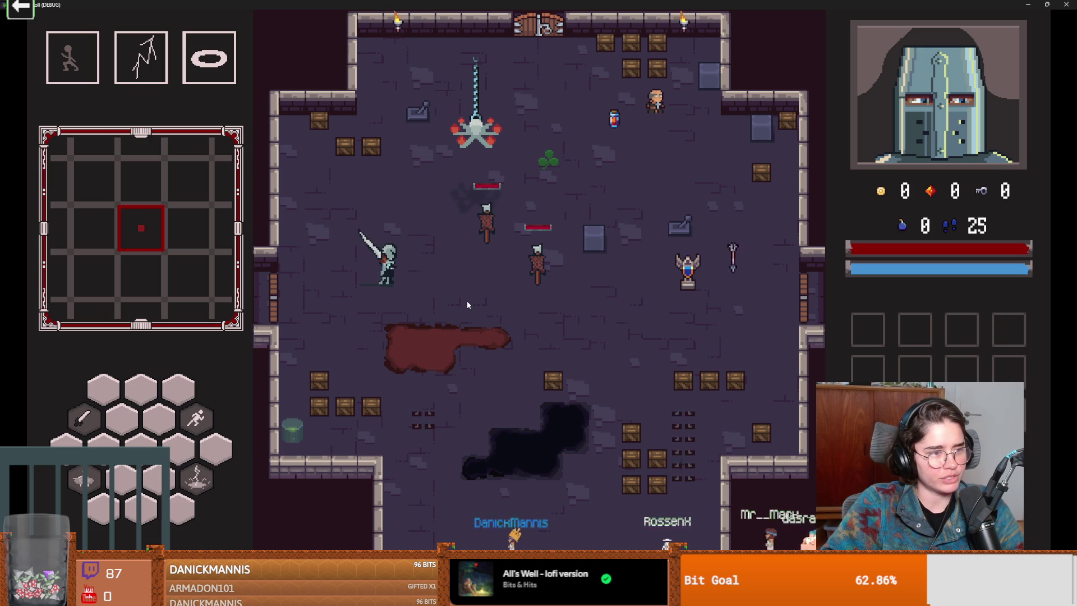
{"action": "key", "text": "F1"}
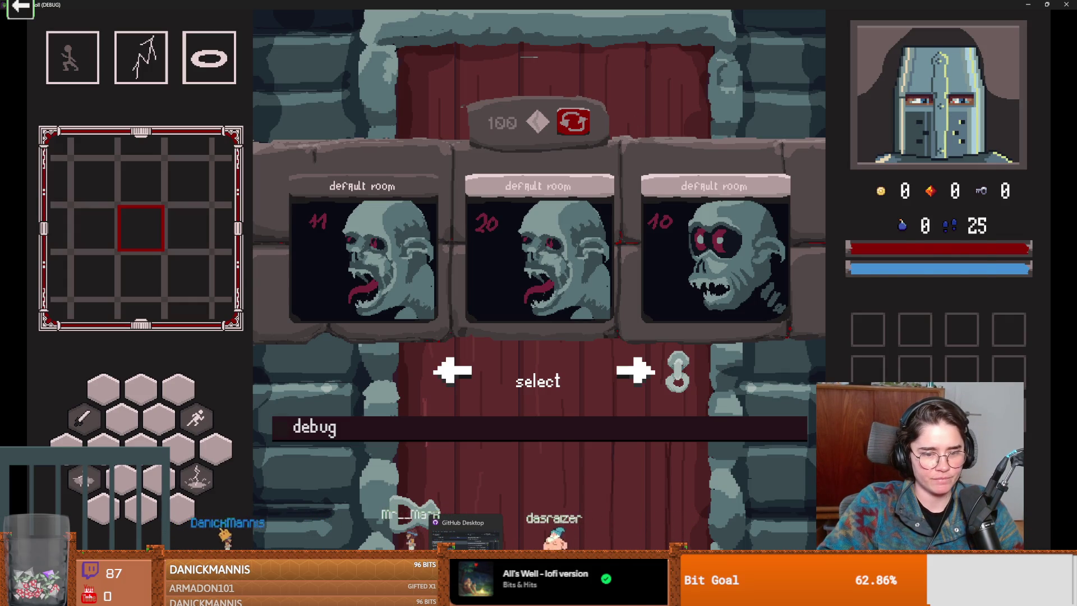
Commit the 113 changed files to dev with a summary about cleaned folders and potion UI.
{"action": "left_click", "coordinate": [463, 534]}
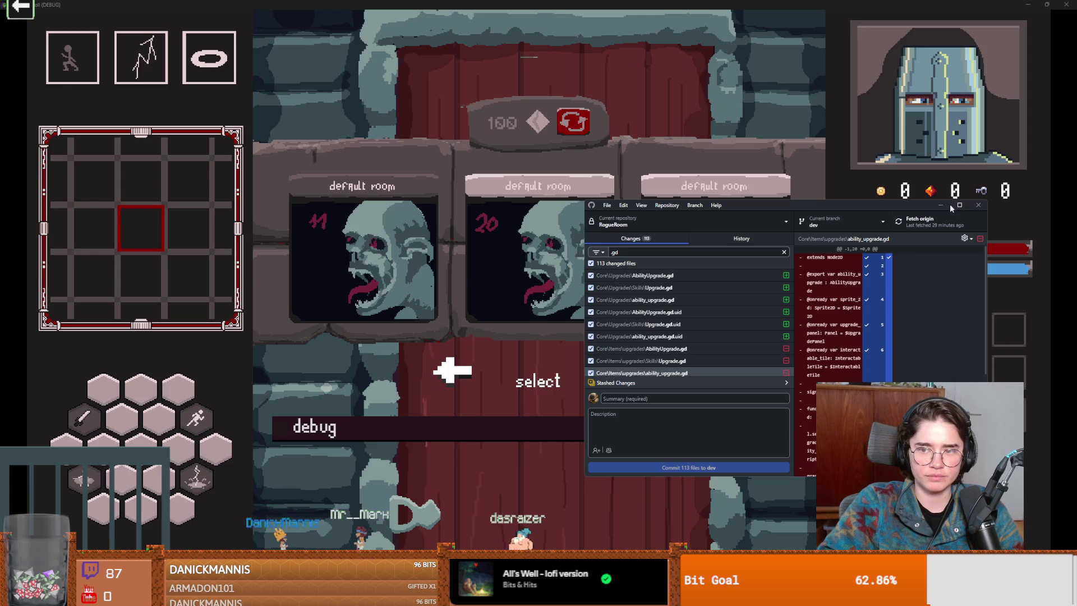
{"action": "left_click", "coordinate": [957, 205]}
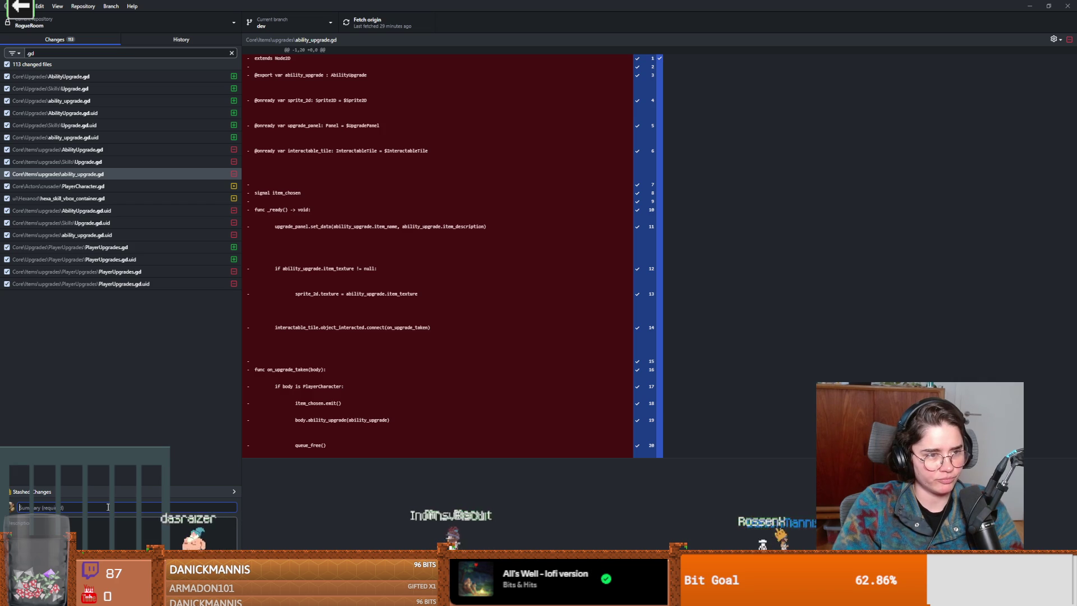
{"action": "type", "text": "folde cleaned a"}
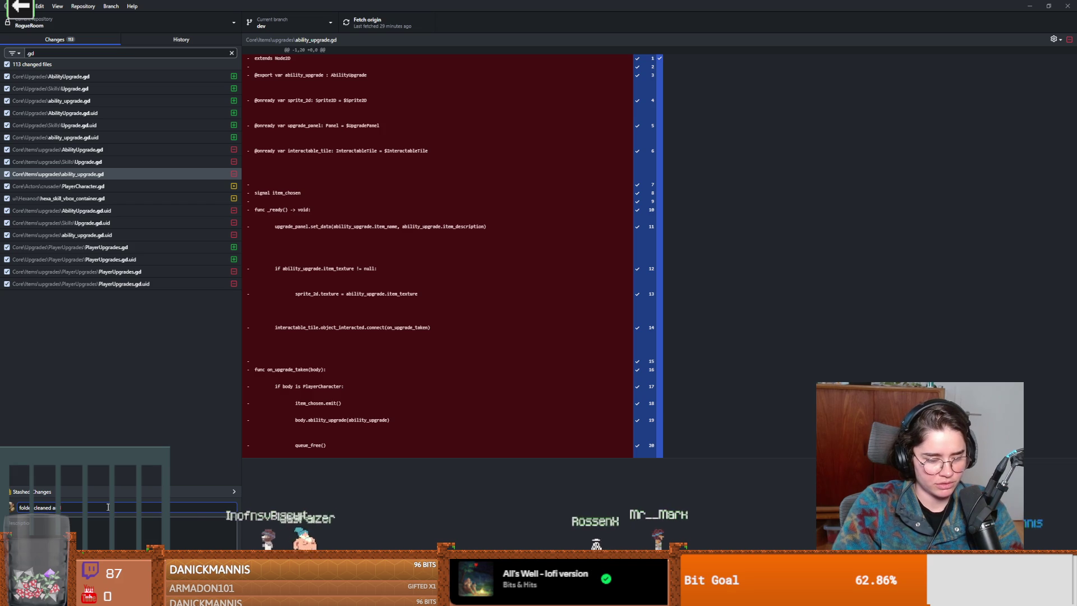
{"action": "type", "text": " potion b"}
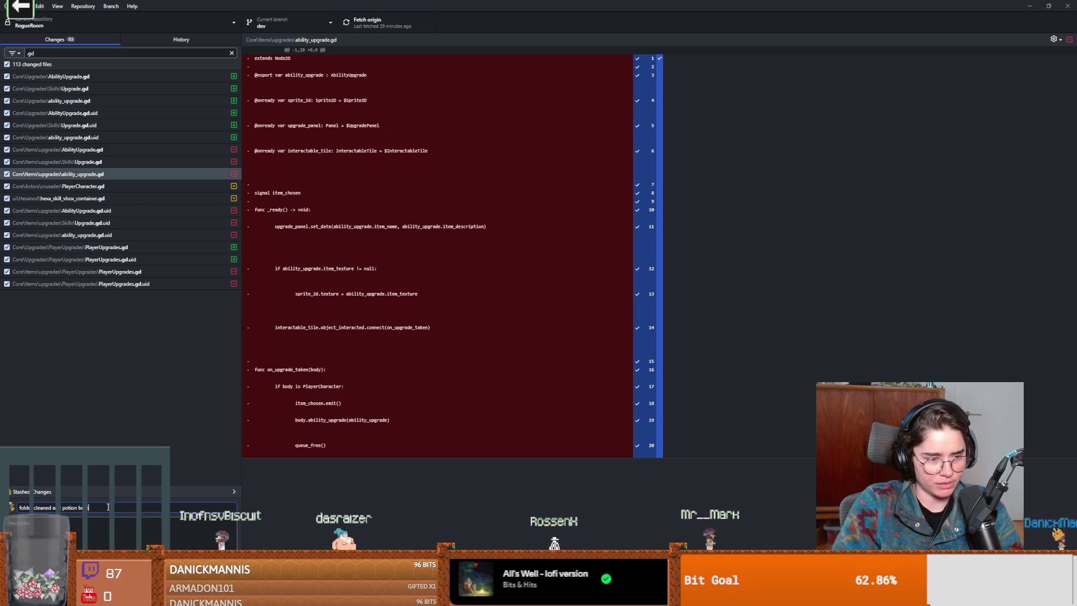
{"action": "type", "text": "omb ui"}
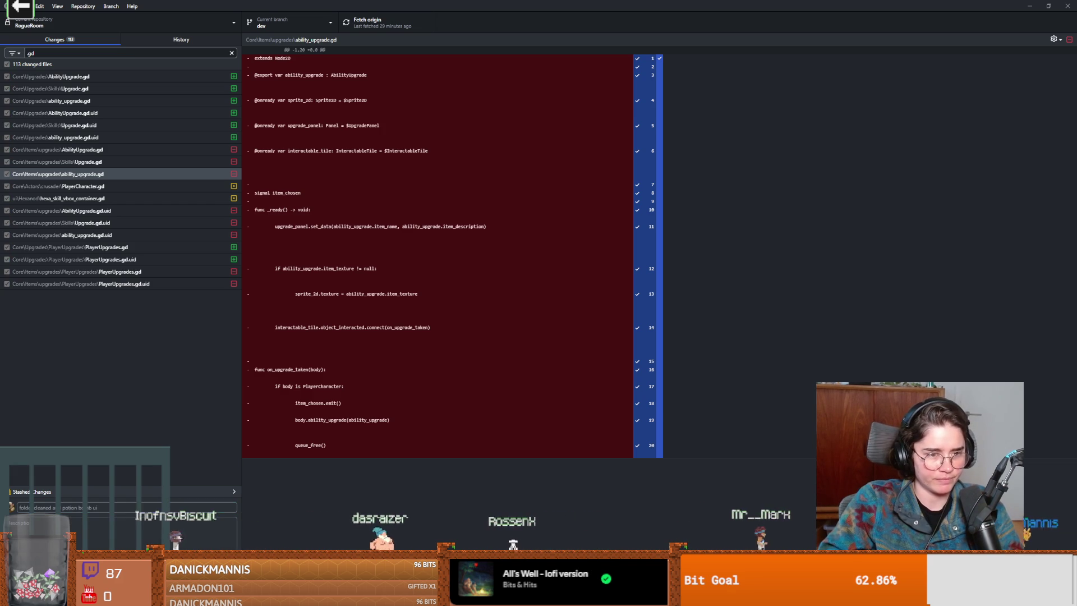
{"action": "key", "text": "ctrl+Return"}
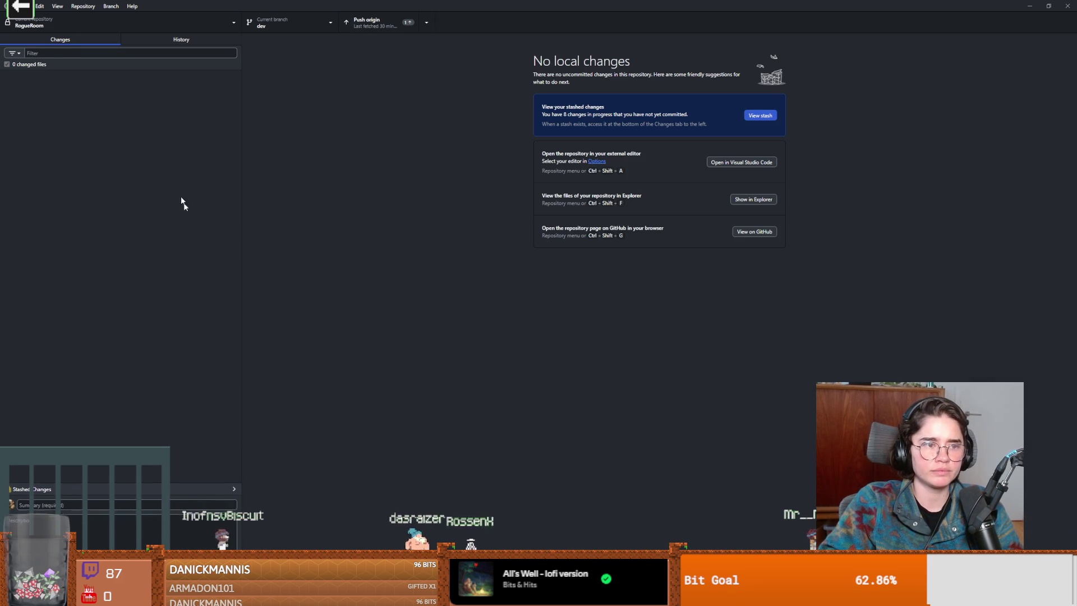
Close the running game and return to the CharacterOverlay scene with nothing selected.
{"action": "key", "text": "alt+Tab"}
{"action": "key", "text": "alt+F4"}
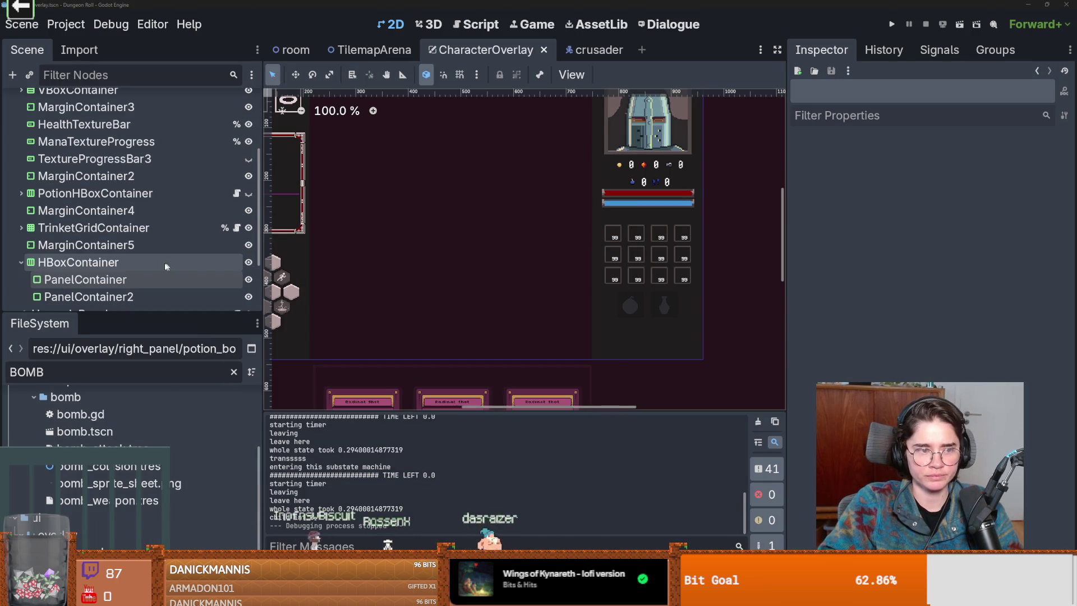
{"action": "scroll", "coordinate": [639, 291], "scroll_direction": "up", "scroll_amount": 1}
{"action": "scroll", "coordinate": [659, 294], "scroll_direction": "up", "scroll_amount": 3}
{"action": "scroll", "coordinate": [637, 316], "scroll_direction": "up", "scroll_amount": 2}
{"action": "scroll", "coordinate": [638, 319], "scroll_direction": "down", "scroll_amount": 2}
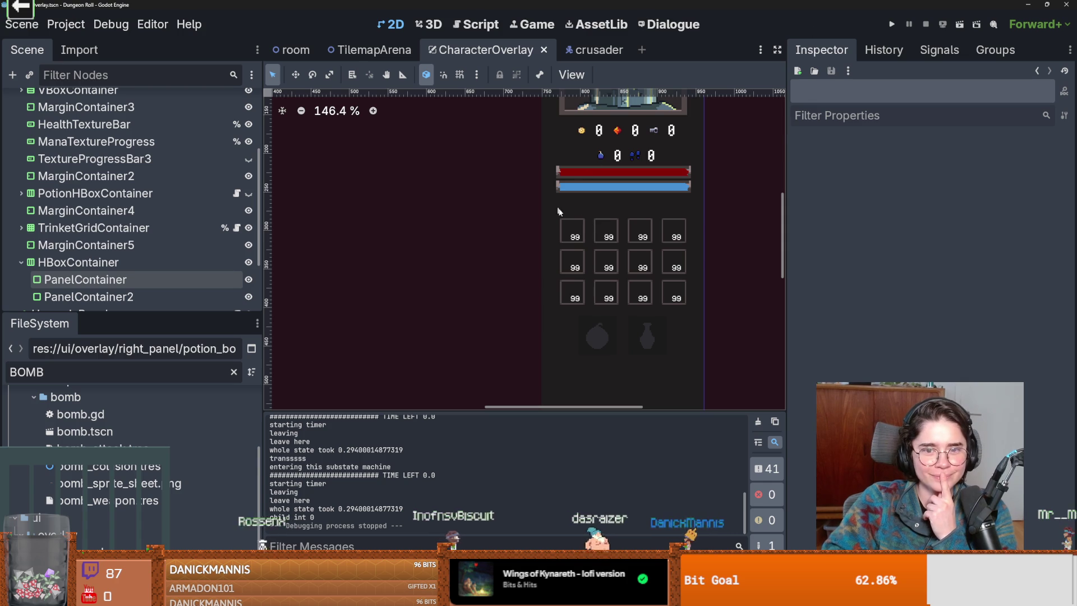
{"action": "left_click", "coordinate": [597, 337]}
{"action": "left_click", "coordinate": [465, 290]}
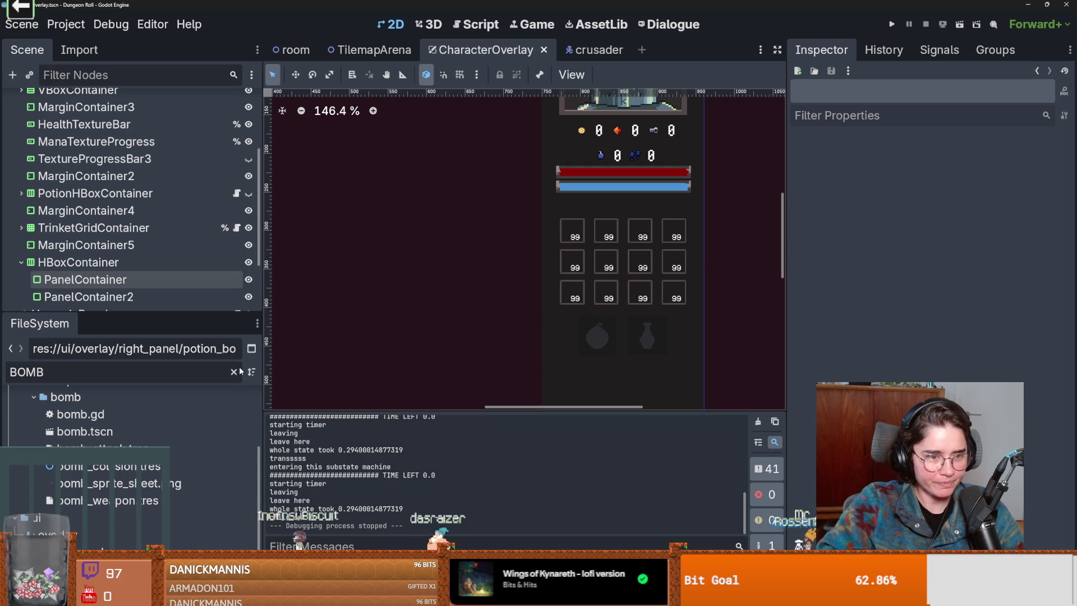
Save the character overlay and collapse its HBoxContainer and RightPanelVbox branches.
{"action": "mouse_move", "coordinate": [263, 337]}
{"action": "left_mouse_down"}
{"action": "mouse_move", "coordinate": [179, 318]}
{"action": "mouse_move", "coordinate": [228, 324]}
{"action": "mouse_move", "coordinate": [217, 320]}
{"action": "left_mouse_up"}
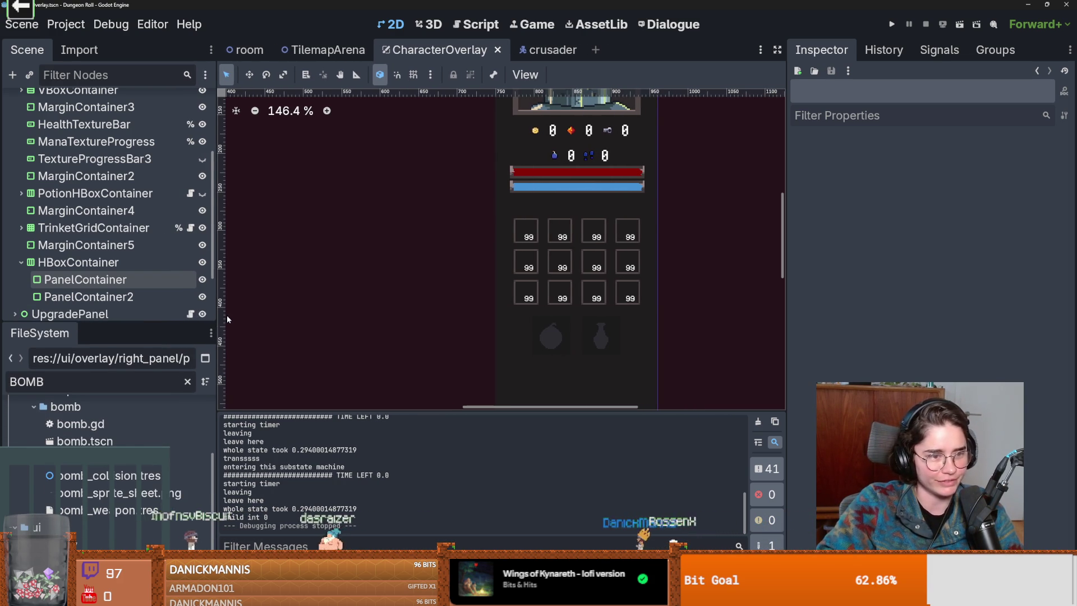
{"action": "scroll", "coordinate": [390, 322], "scroll_direction": "down", "scroll_amount": 5}
{"action": "scroll", "coordinate": [389, 283], "scroll_direction": "up", "scroll_amount": 2}
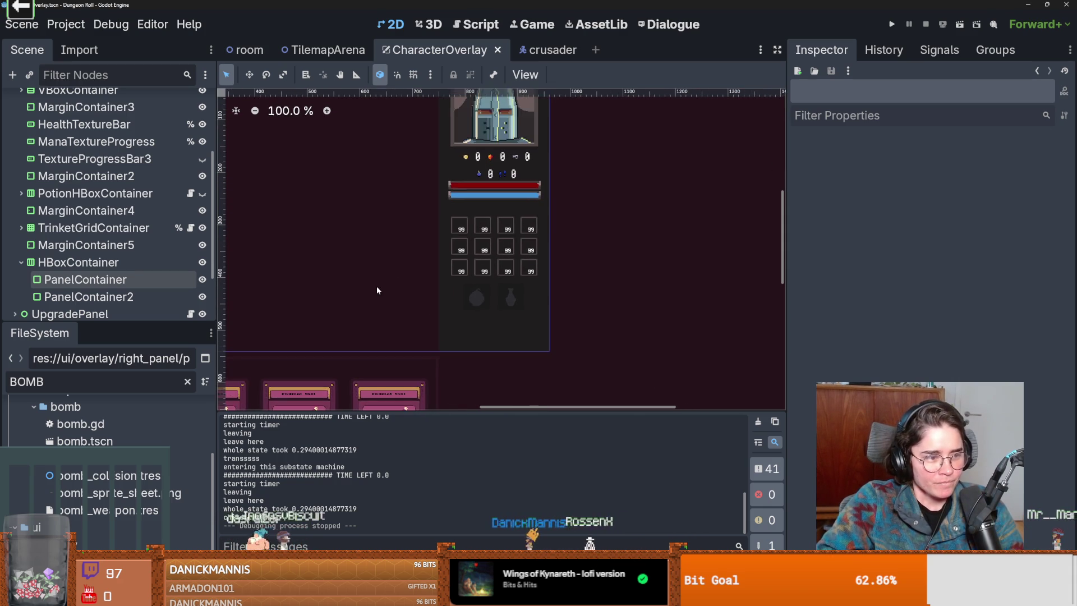
{"action": "key", "text": "ctrl+s"}
{"action": "scroll", "coordinate": [456, 289], "scroll_direction": "up", "scroll_amount": 1}
{"action": "left_click_drag", "start_coordinate": [481, 301], "coordinate": [517, 314]}
{"action": "scroll", "coordinate": [463, 281], "scroll_direction": "down", "scroll_amount": 1}
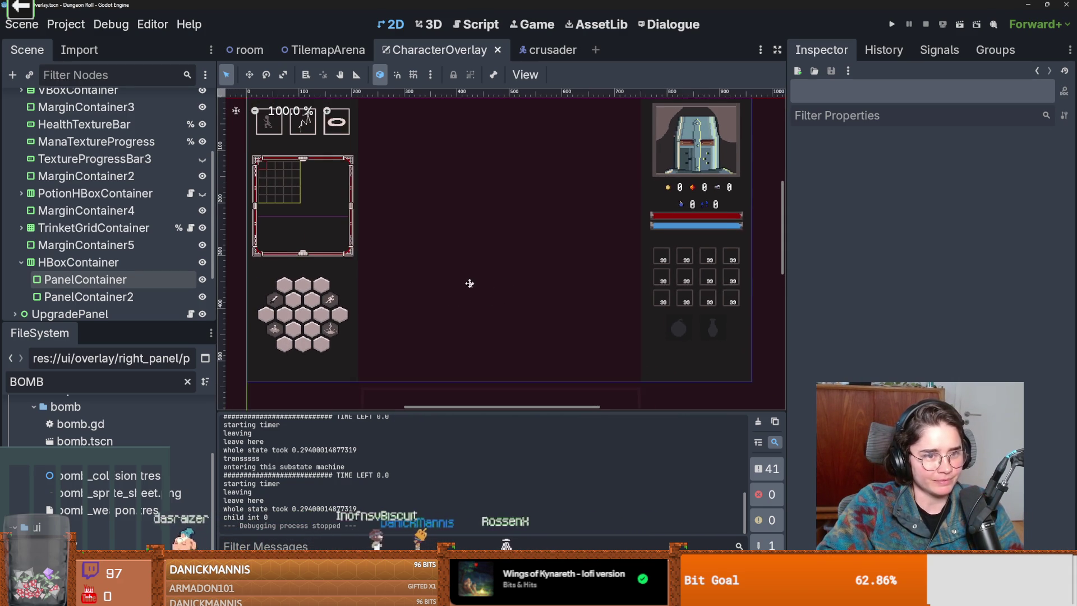
{"action": "left_click_drag", "start_coordinate": [176, 325], "coordinate": [176, 465]}
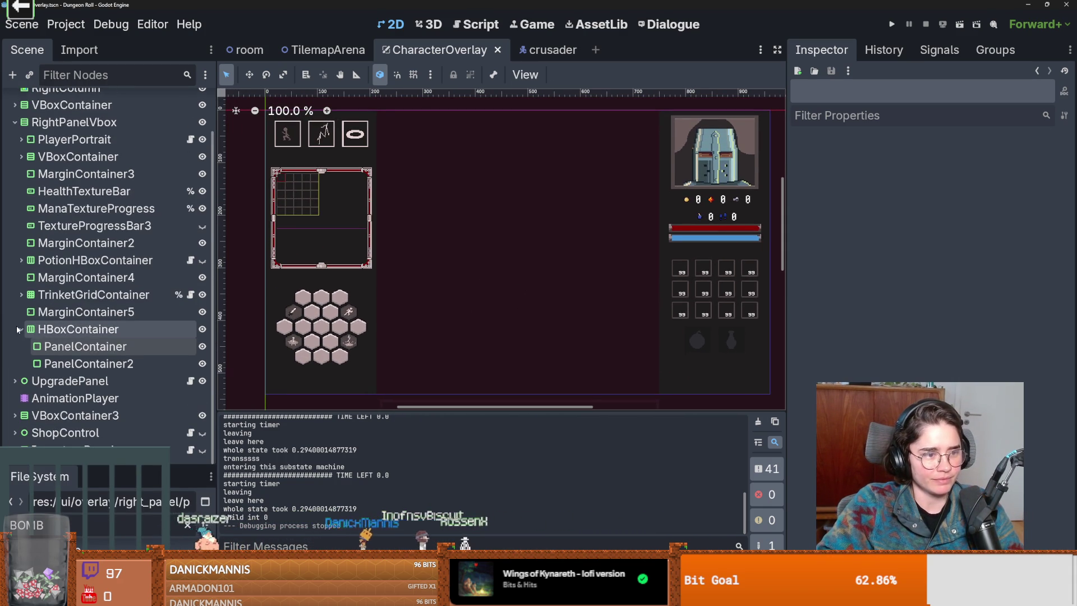
{"action": "left_click", "coordinate": [21, 327]}
{"action": "scroll", "coordinate": [101, 252], "scroll_direction": "up", "scroll_amount": 2}
{"action": "left_click", "coordinate": [14, 171]}
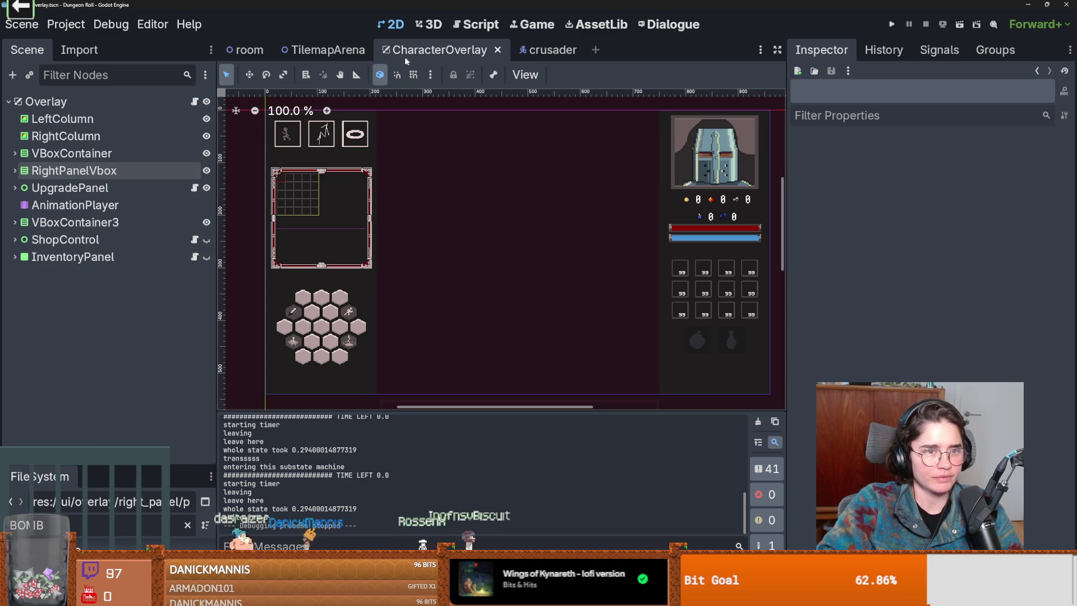
Switch to the room scene, collapse RoomEnterTrigger, and bring up the inventory sketch.
{"action": "left_click", "coordinate": [245, 50]}
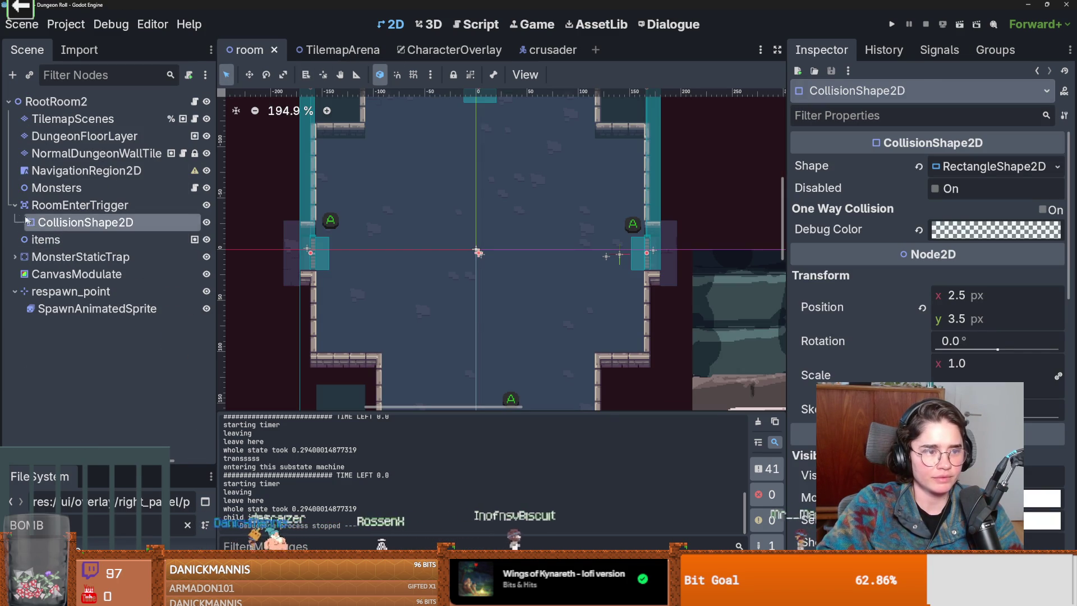
{"action": "left_click", "coordinate": [14, 204]}
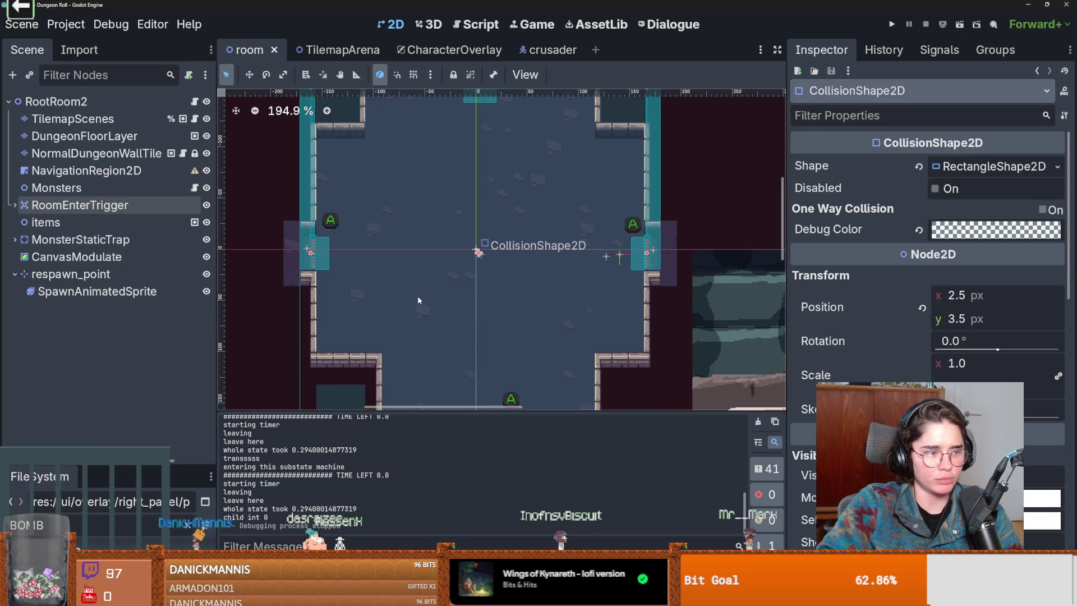
{"action": "scroll", "coordinate": [416, 300], "scroll_direction": "down", "scroll_amount": 1}
{"action": "scroll", "coordinate": [421, 300], "scroll_direction": "down", "scroll_amount": 2}
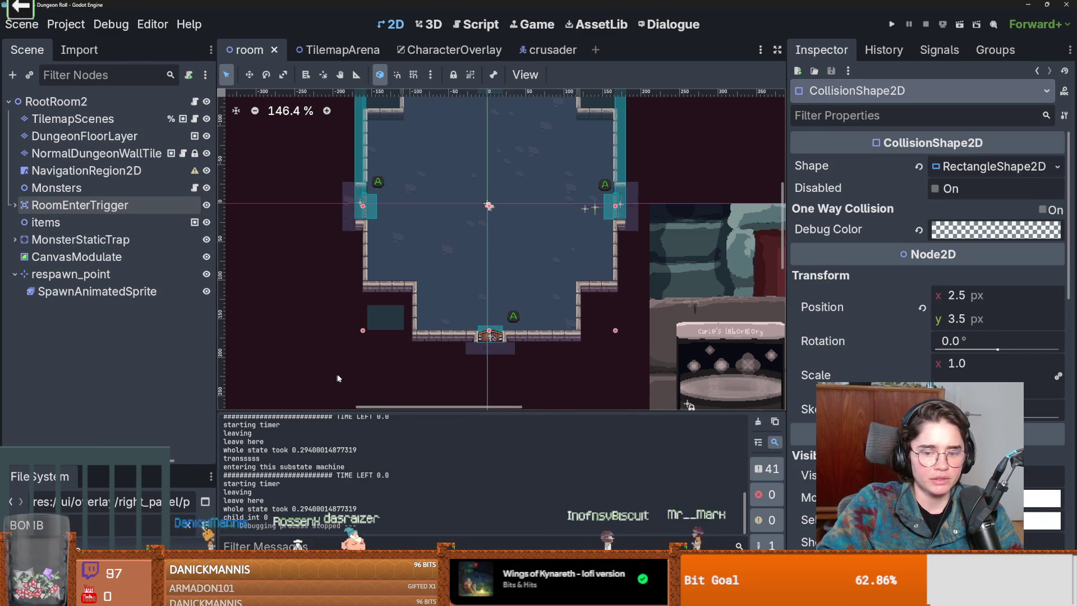
{"action": "key", "text": "alt+Tab"}
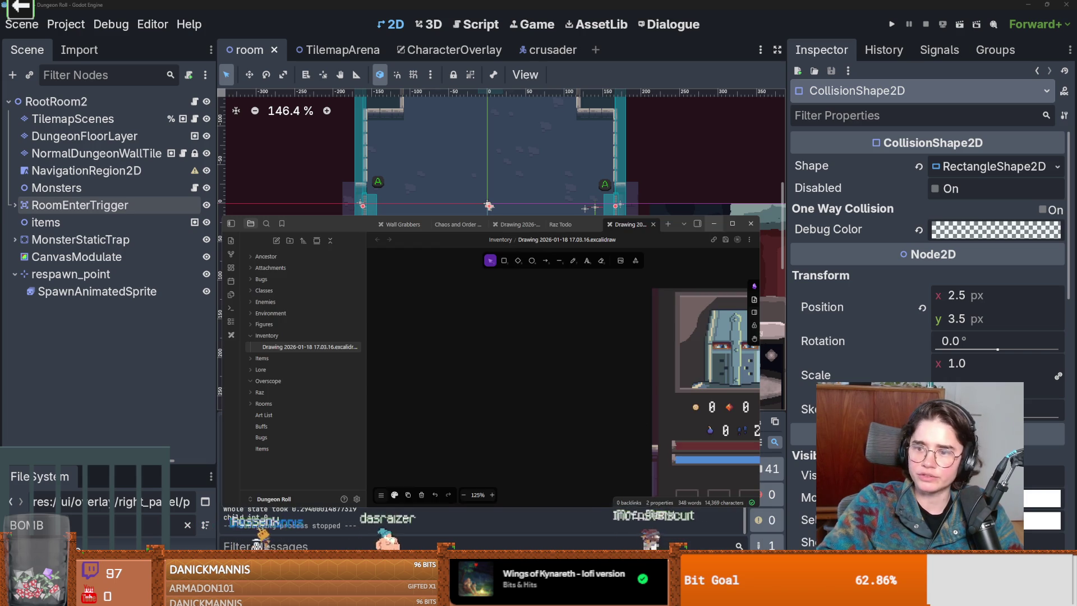
Leave the inventory drawing for the empty 30-01-2026 daily note.
{"action": "key", "text": "alt+Tab"}
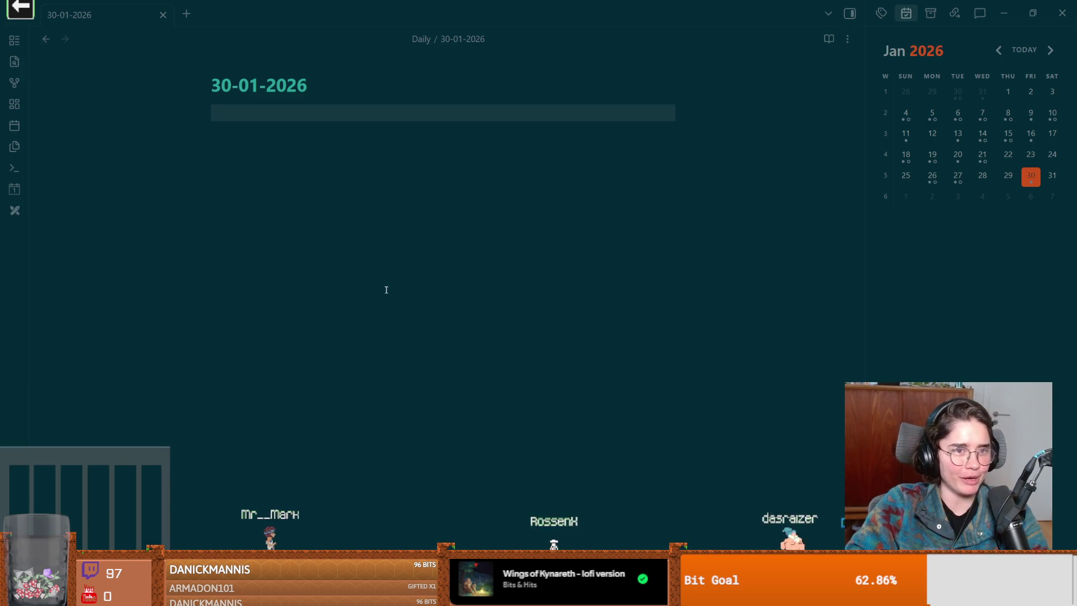
Write a to-do 'New Inventory system' in the daily note and start an empty to-do below it.
{"action": "left_click", "coordinate": [426, 264]}
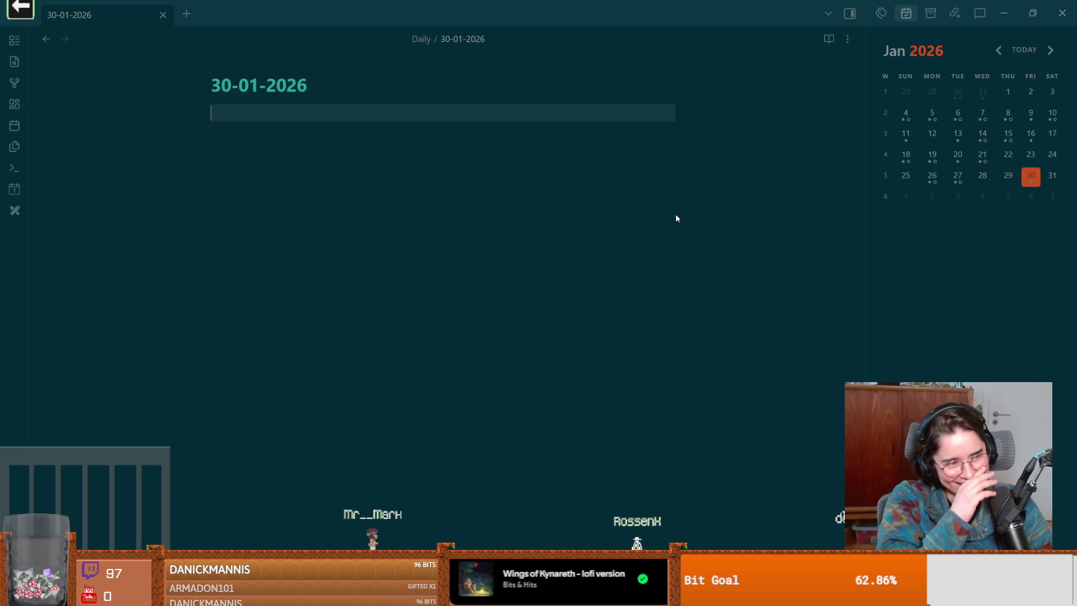
{"action": "key", "text": "ctrl+h"}
{"action": "left_click", "coordinate": [296, 168]}
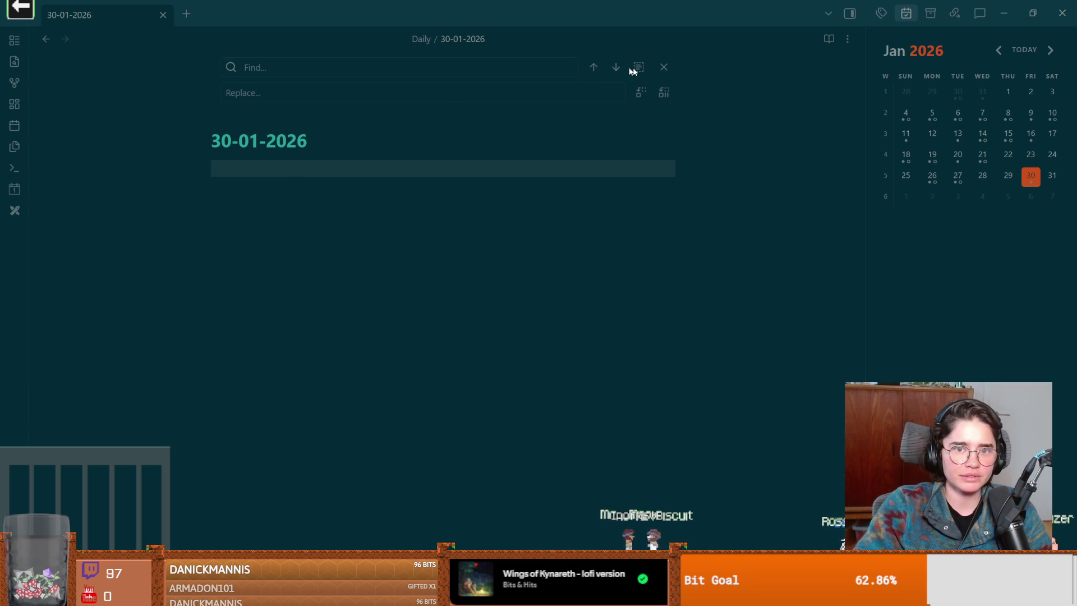
{"action": "left_click", "coordinate": [661, 67]}
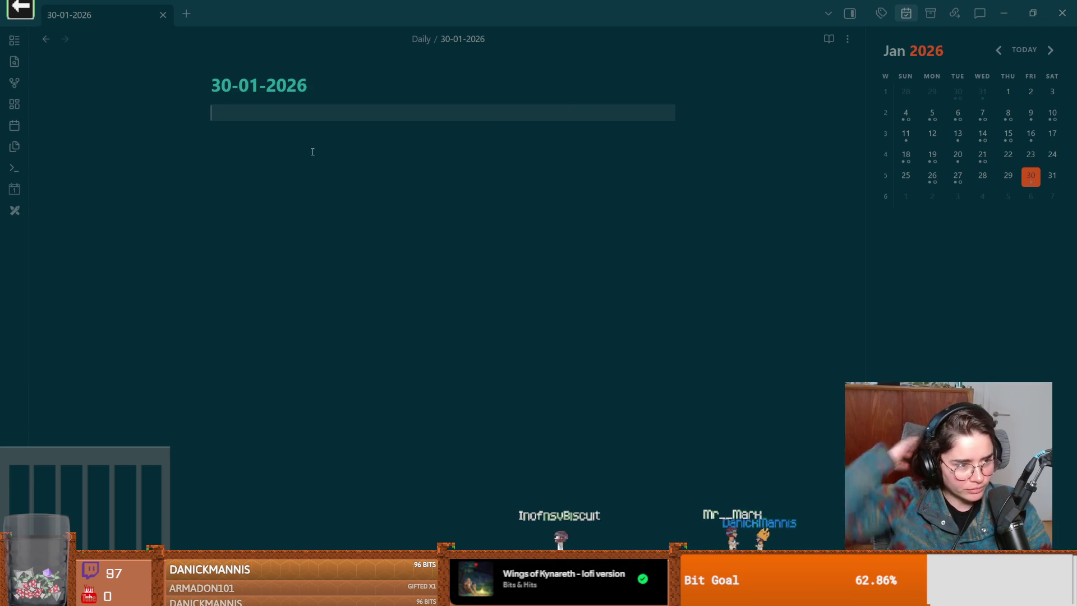
{"action": "key", "text": "ctrl+l"}
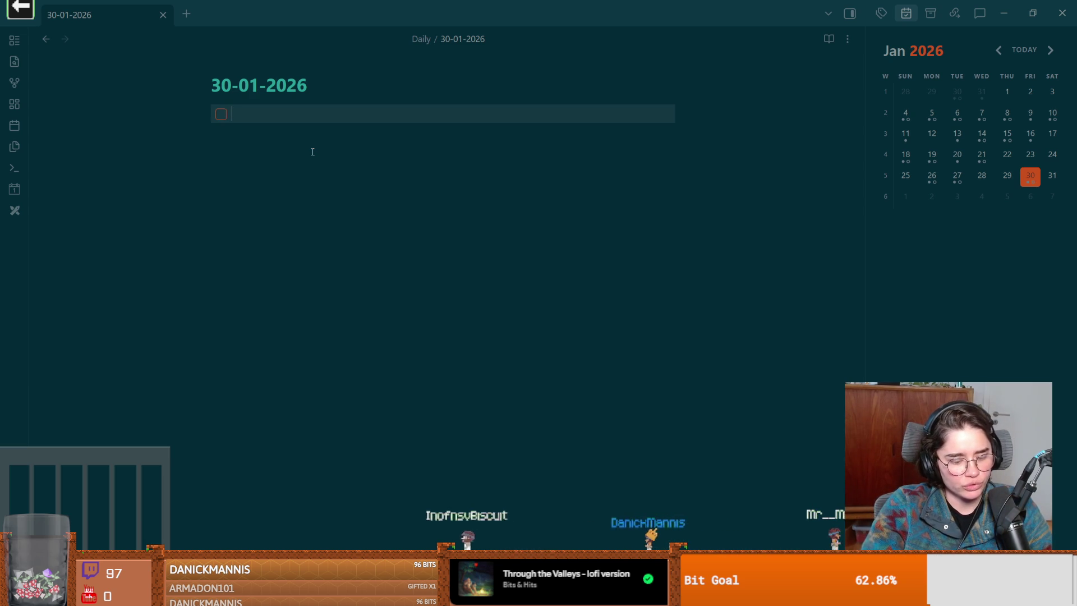
{"action": "type", "text": "New Inventory"}
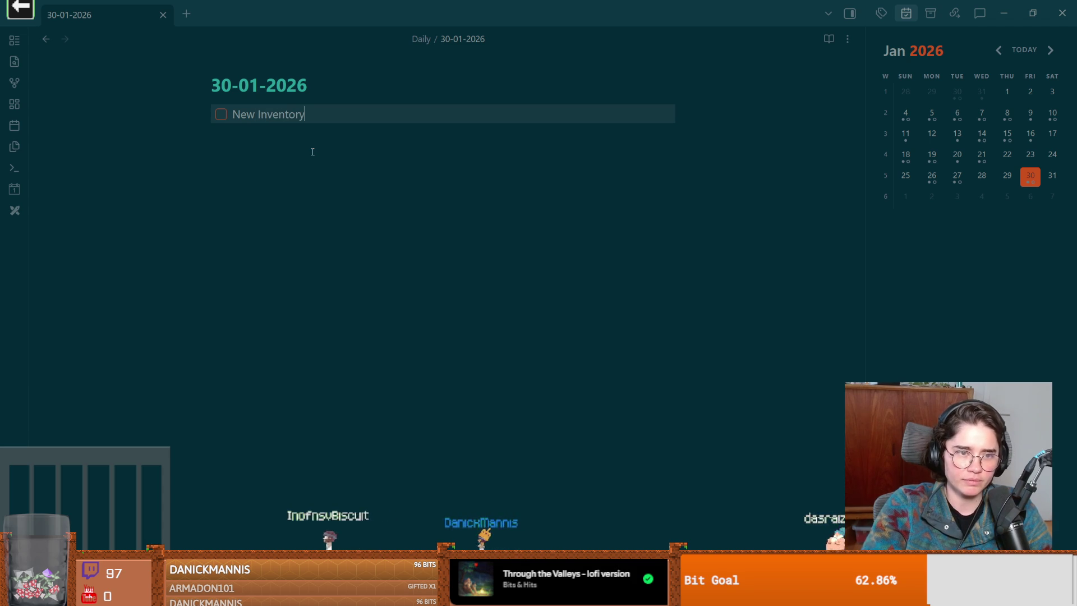
{"action": "type", "text": "m"}
{"action": "key", "text": "Return"}
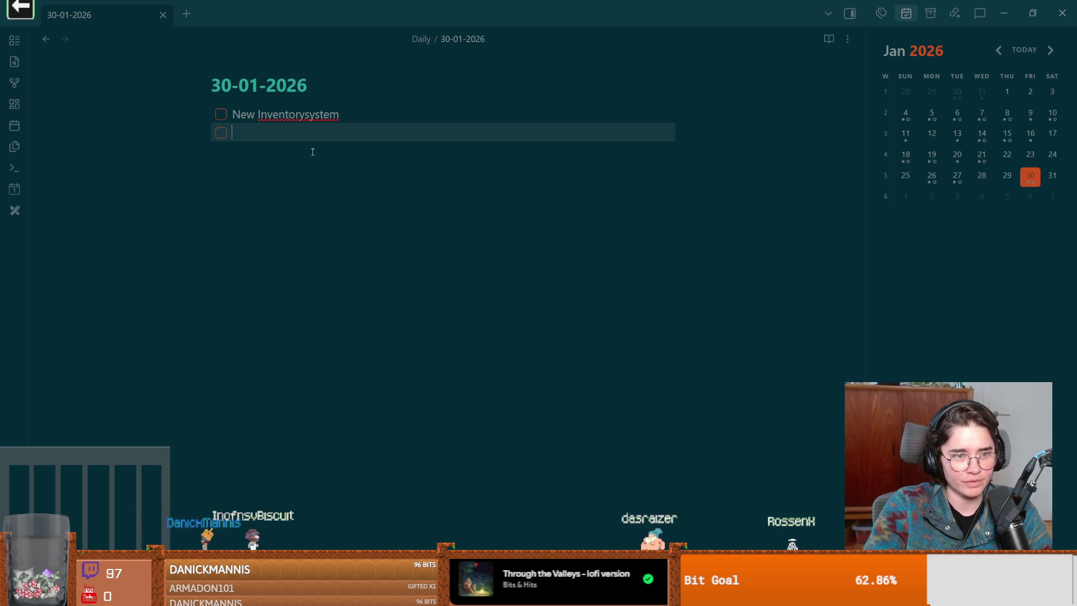
{"action": "left_click", "coordinate": [309, 115]}
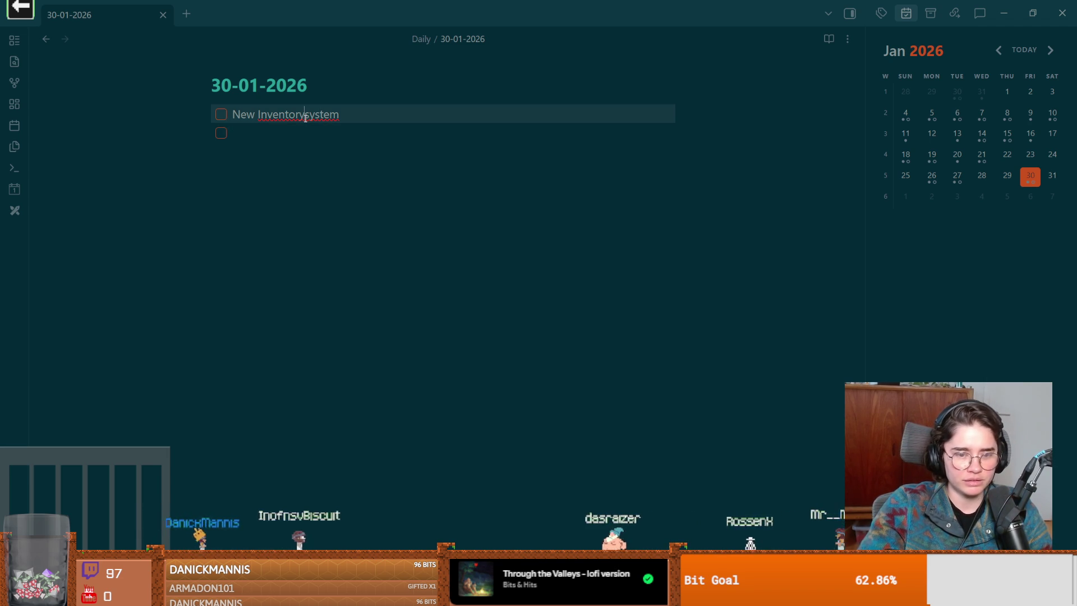
{"action": "left_click", "coordinate": [291, 129]}
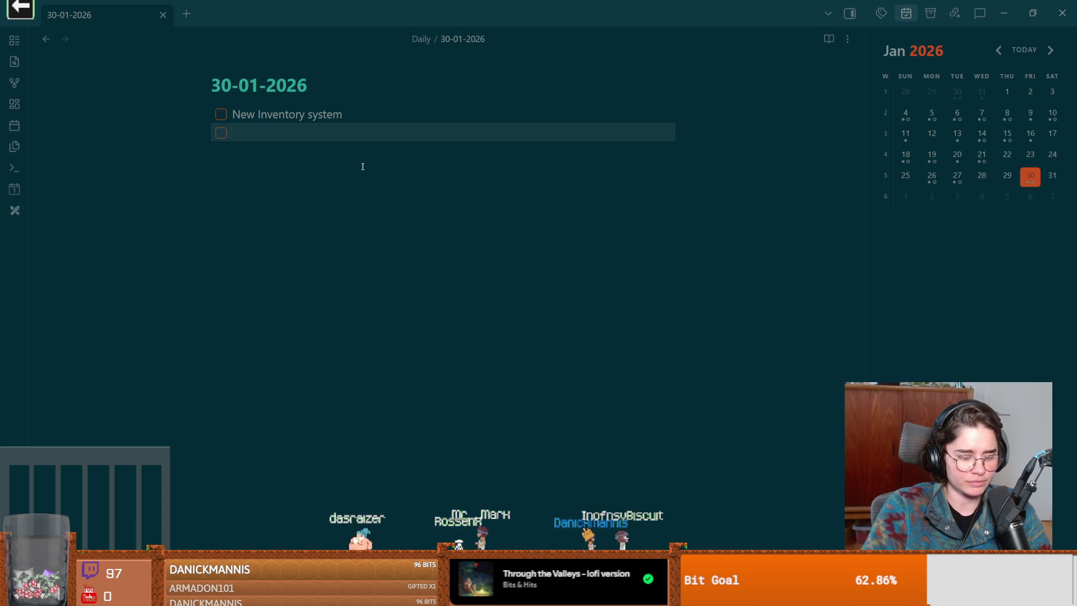
{"action": "type", "text": "Enemy"}
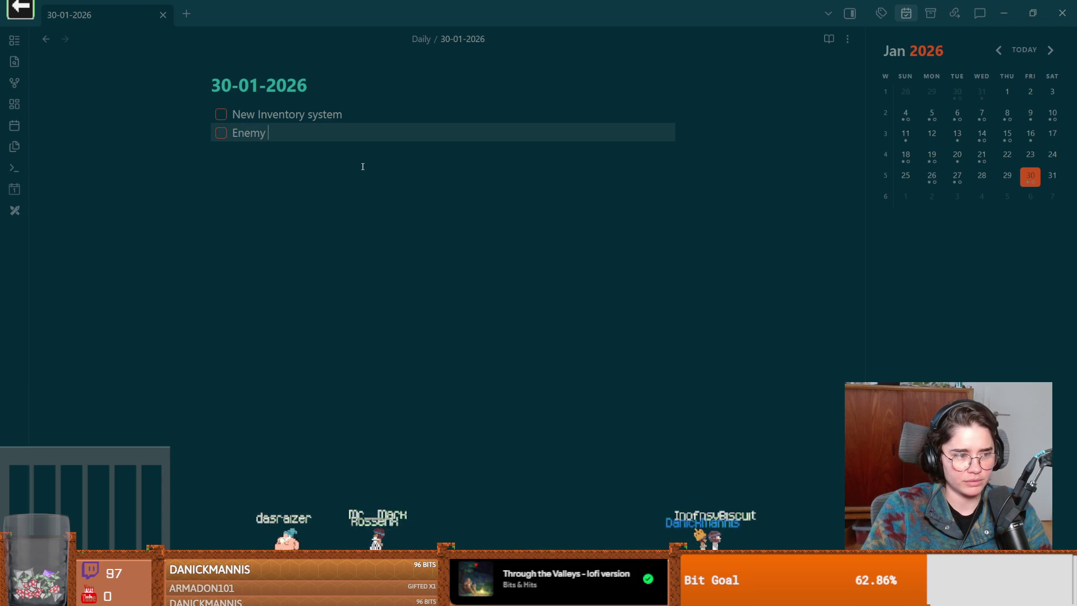
{"action": "type", "text": " System"}
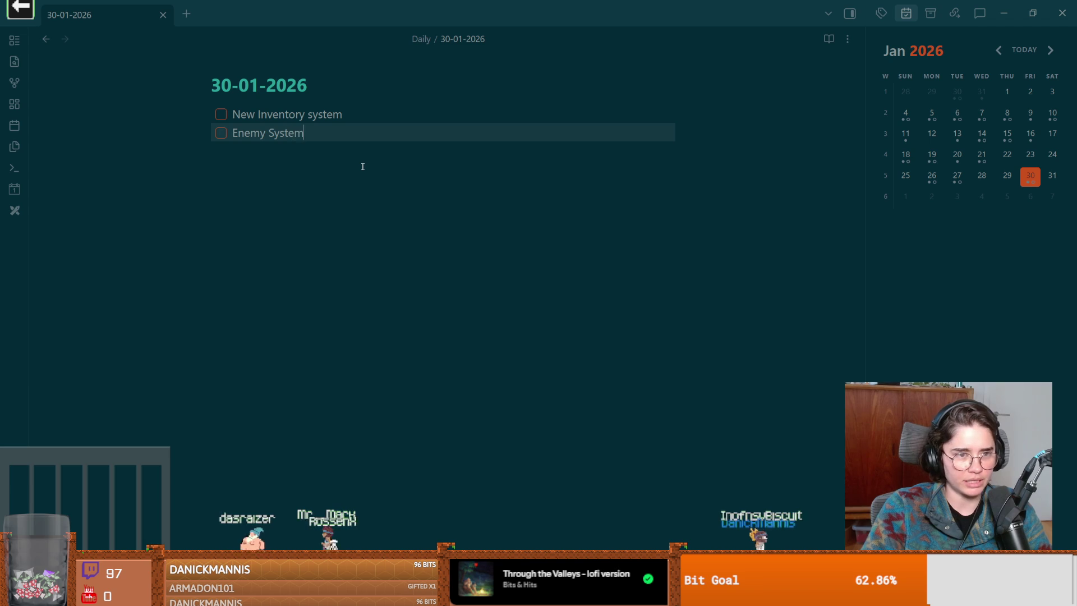
Add an 'Enemy System' to-do and start an indented sub-task under 'New Inventory system'.
{"action": "key", "text": "Return"}
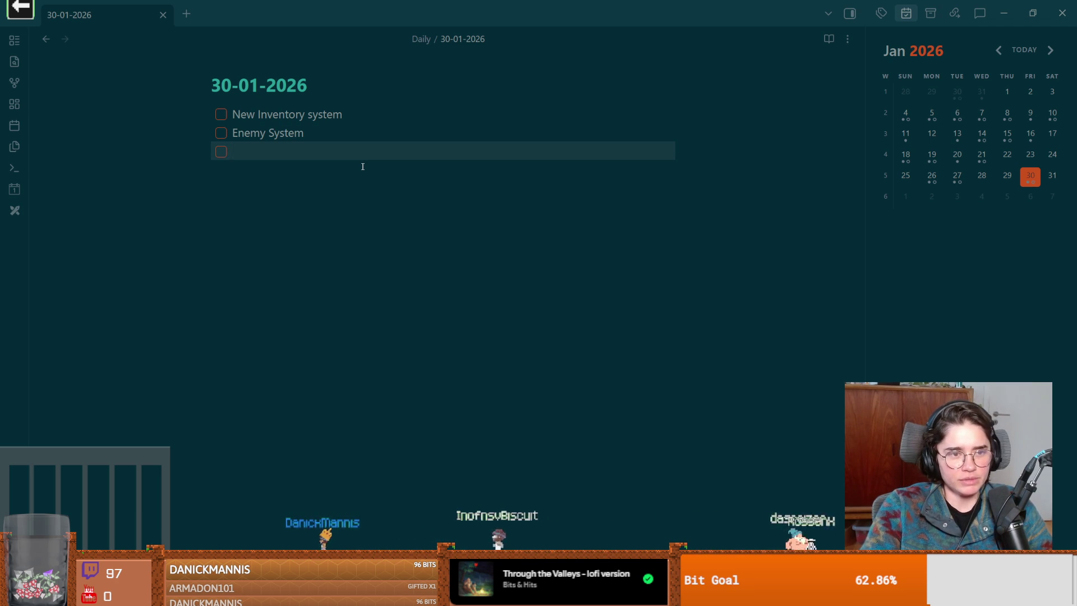
{"action": "left_click", "coordinate": [374, 121]}
{"action": "key", "text": "Return"}
{"action": "key", "text": "Tab"}
{"action": "type", "text": "Overlay Panel"}
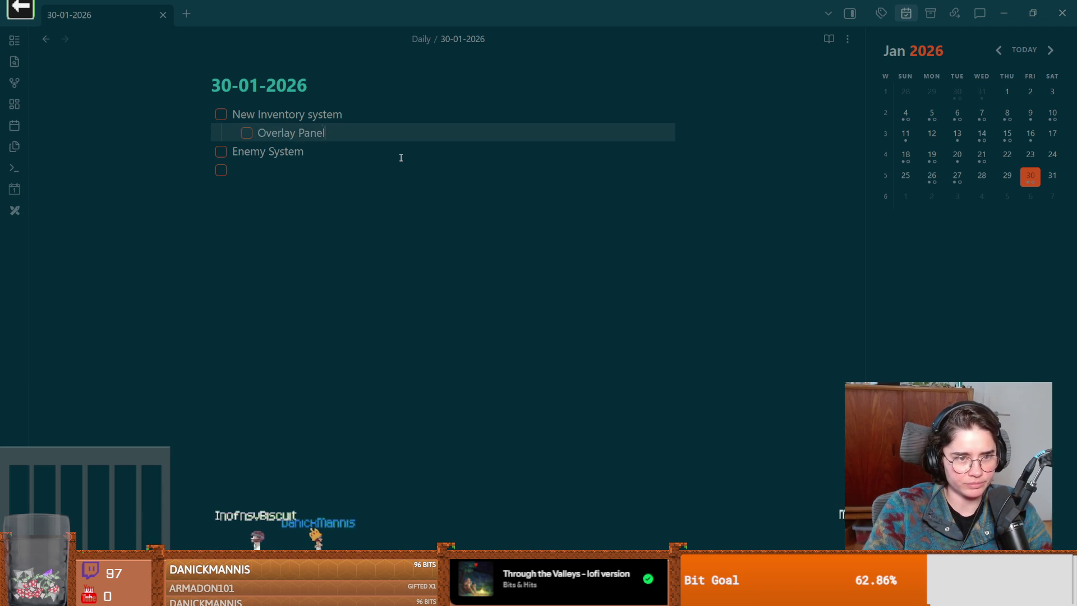
List 'Overlay Panel' and 'New Inheritance for Trinkets' sub-tasks, plus 'Animation Player' under Enemy System.
{"action": "key", "text": "Return"}
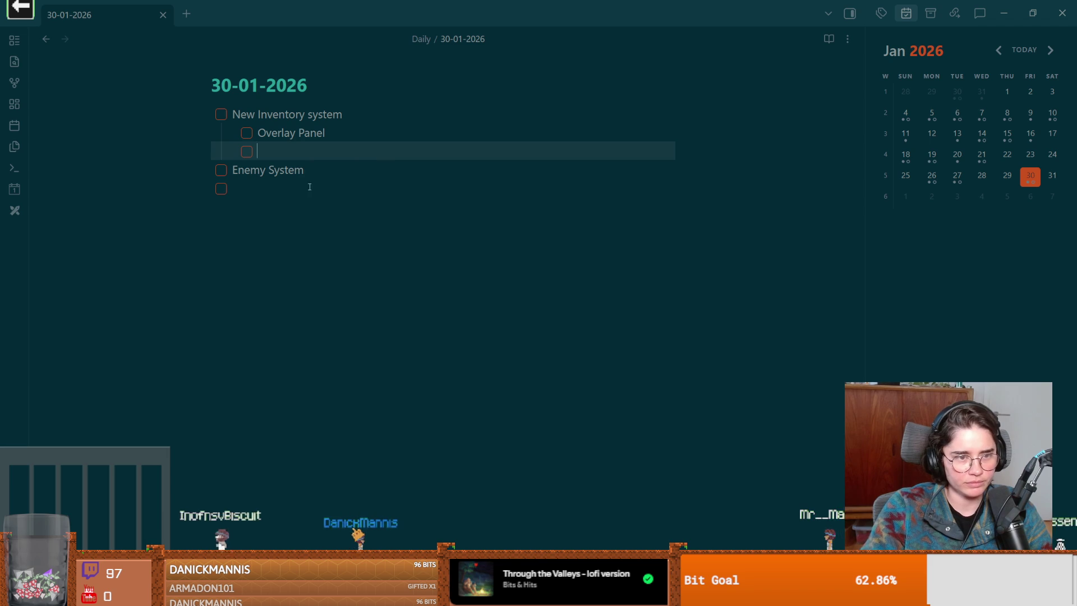
{"action": "left_click", "coordinate": [309, 185]}
{"action": "key", "text": "Up"}
{"action": "key", "text": "Return"}
{"action": "key", "text": "Tab"}
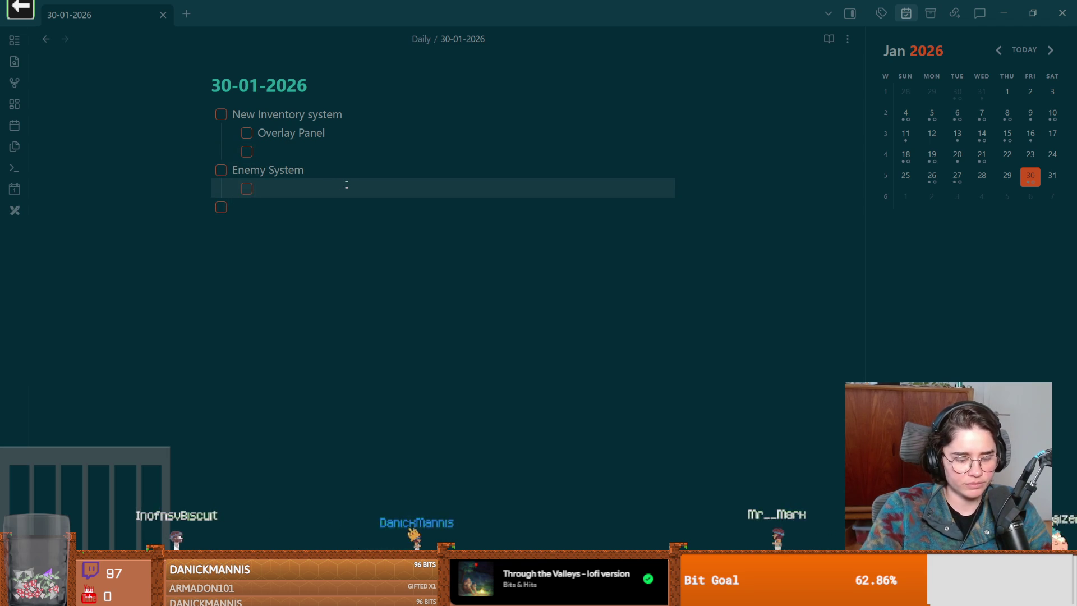
{"action": "type", "text": "Animat"}
{"action": "key", "text": "BackSpace"}
{"action": "key", "text": "BackSpace"}
{"action": "key", "text": "BackSpace"}
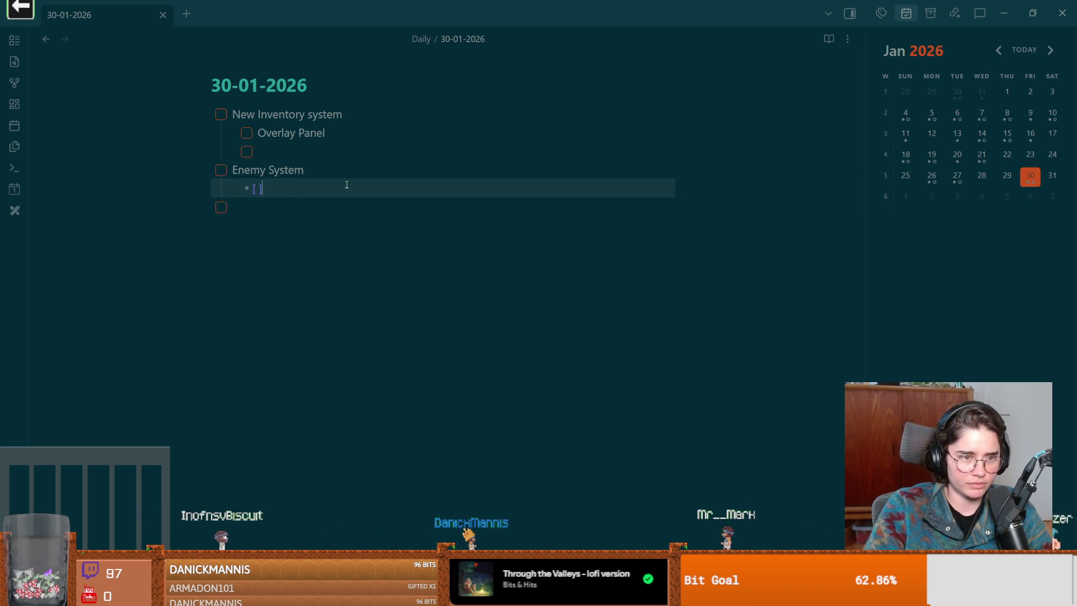
{"action": "type", "text": "Animation Player"}
{"action": "left_click", "coordinate": [310, 221]}
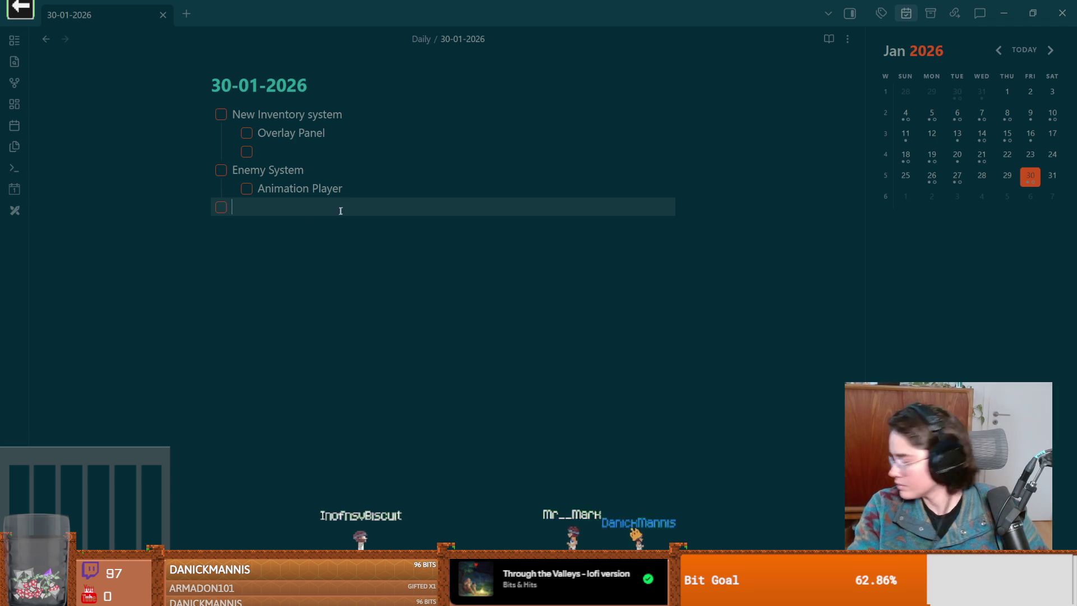
{"action": "left_click", "coordinate": [284, 150]}
{"action": "type", "text": "New Inheritance for"}
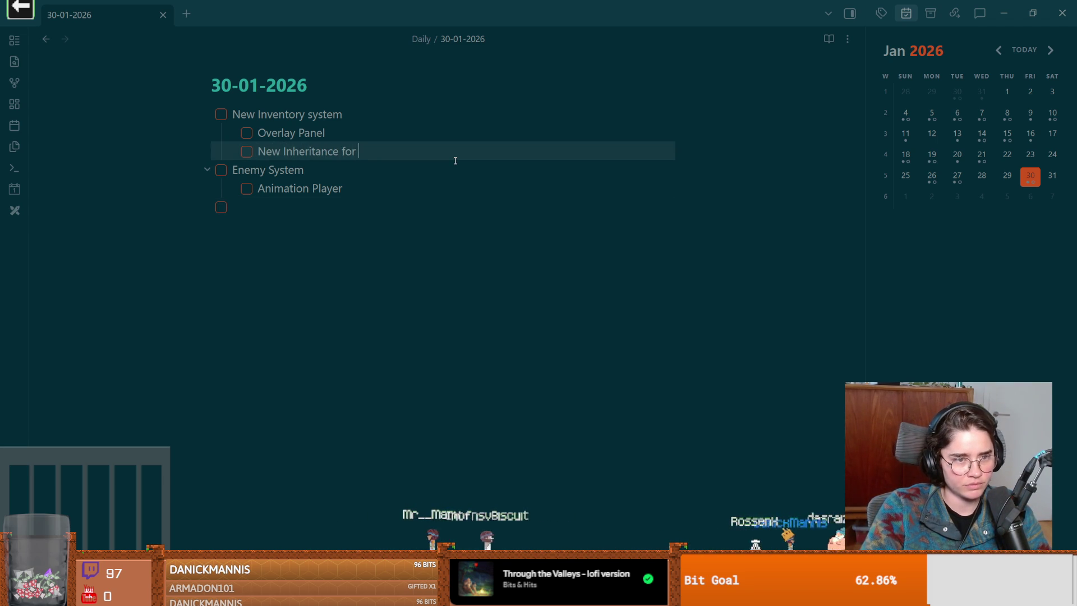
{"action": "type", "text": "Trinkets"}
{"action": "key", "text": "Return"}
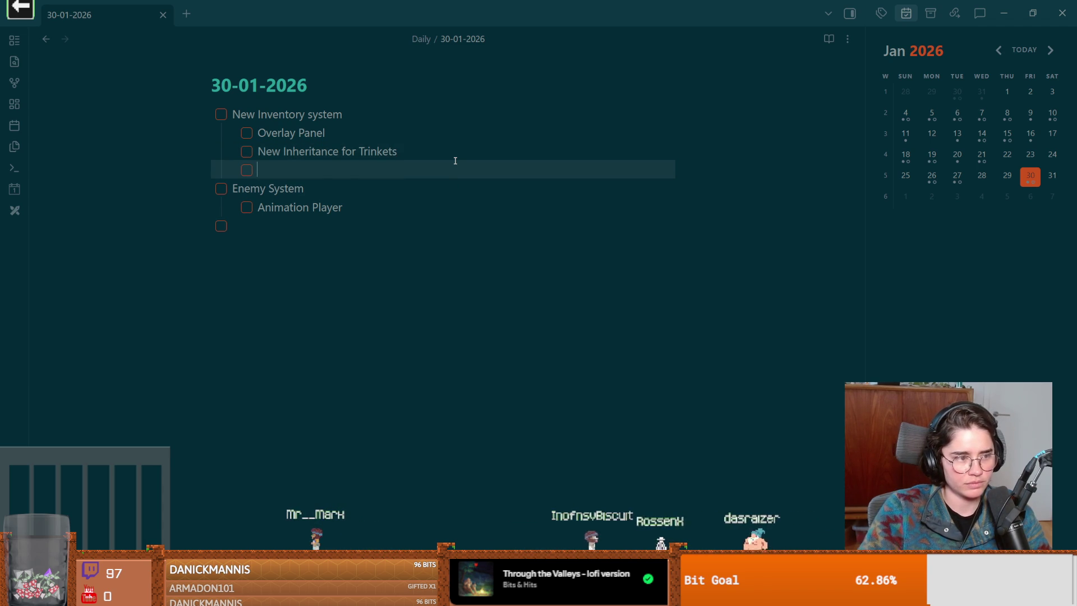
{"action": "key", "text": "BackSpace"}
Return to the Godot room scene and save it.
{"action": "key", "text": "alt+Tab"}
{"action": "key", "text": "ctrl+s"}
{"action": "scroll", "coordinate": [522, 212], "scroll_direction": "up", "scroll_amount": 4}
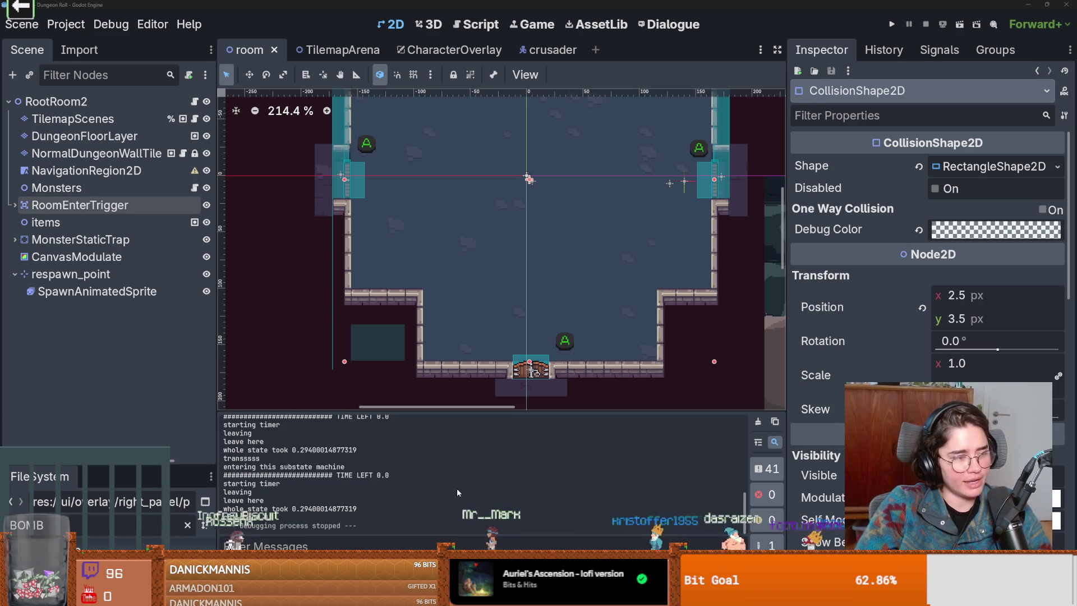
{"action": "scroll", "coordinate": [461, 295], "scroll_direction": "up", "scroll_amount": 1}
Save the room scene and drag the FileSystem dock divider up to show more folders.
{"action": "key", "text": "ctrl+s"}
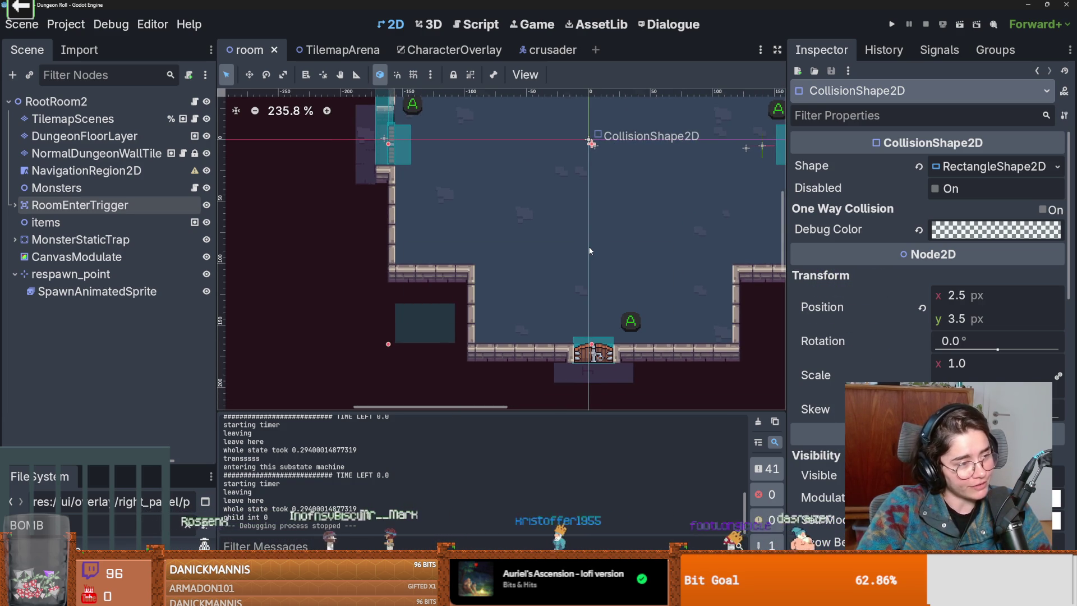
{"action": "scroll", "coordinate": [527, 247], "scroll_direction": "down", "scroll_amount": 1}
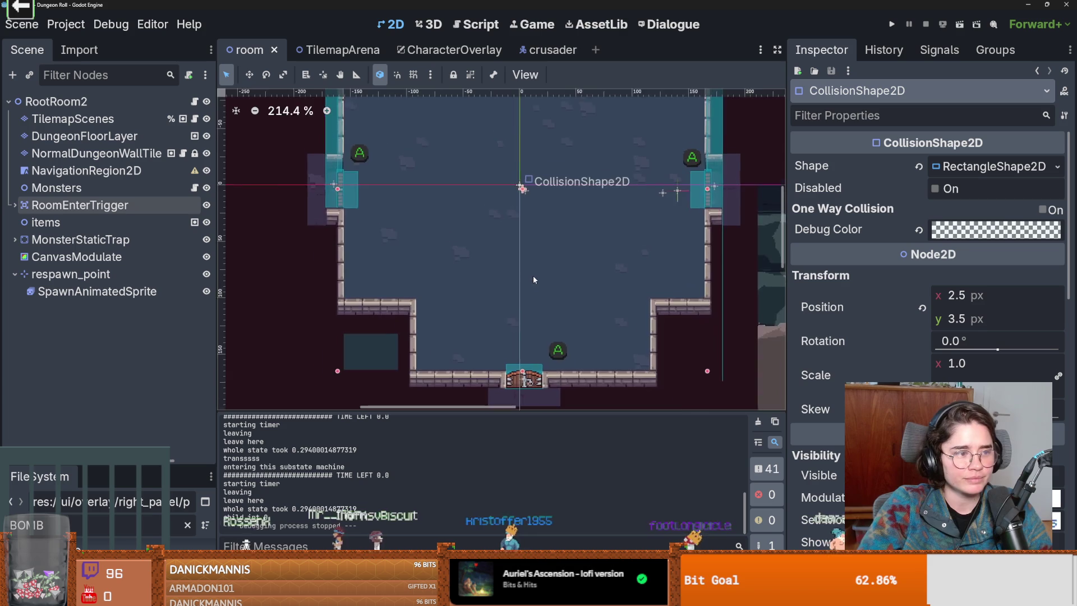
{"action": "scroll", "coordinate": [555, 277], "scroll_direction": "up", "scroll_amount": 2}
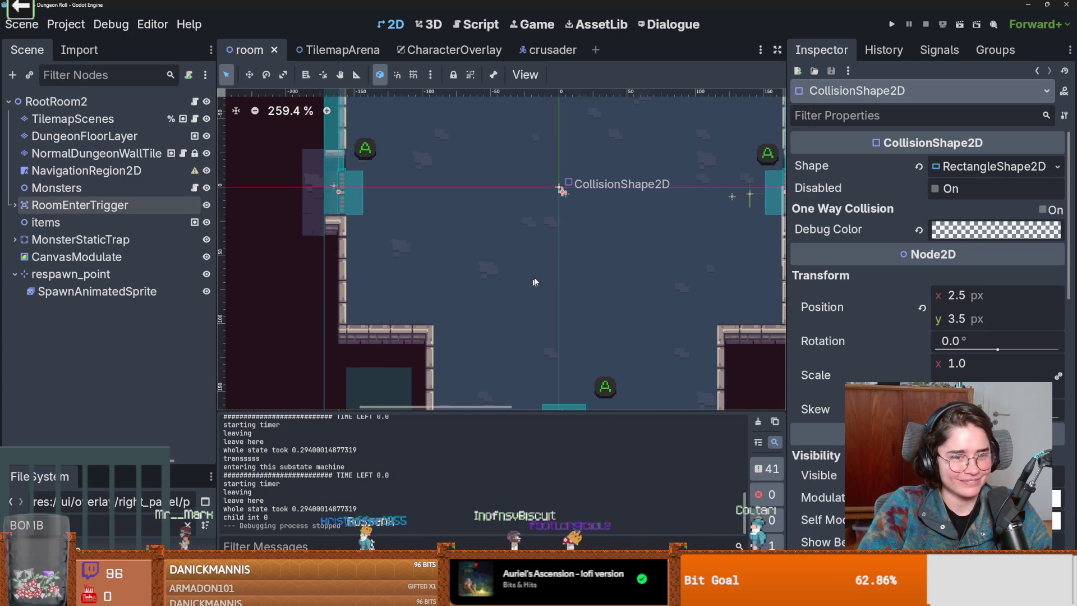
{"action": "scroll", "coordinate": [530, 283], "scroll_direction": "down", "scroll_amount": 2}
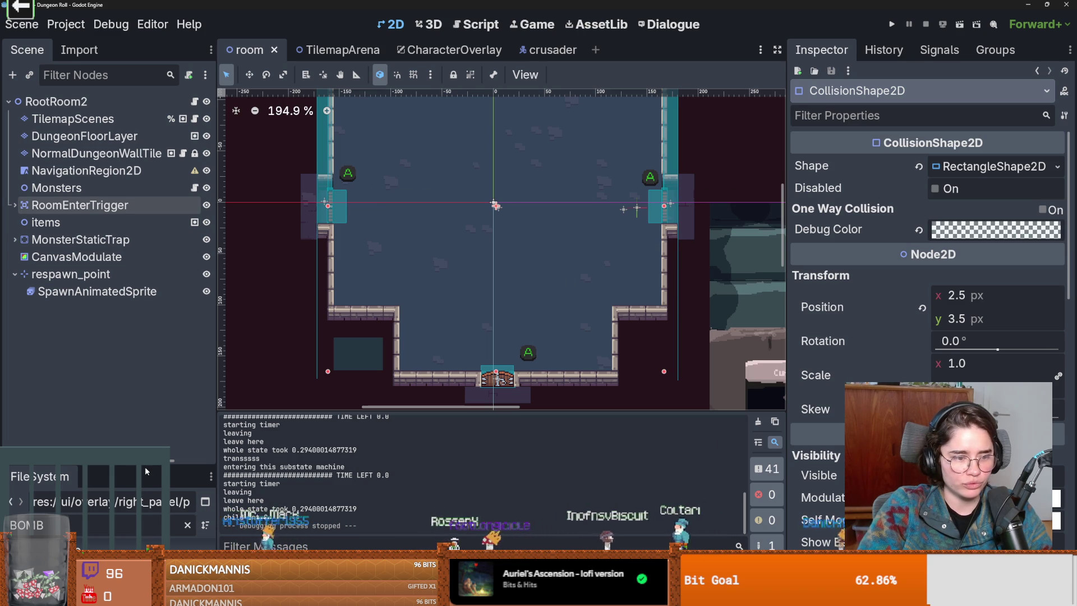
{"action": "left_click_drag", "start_coordinate": [145, 464], "coordinate": [146, 172]}
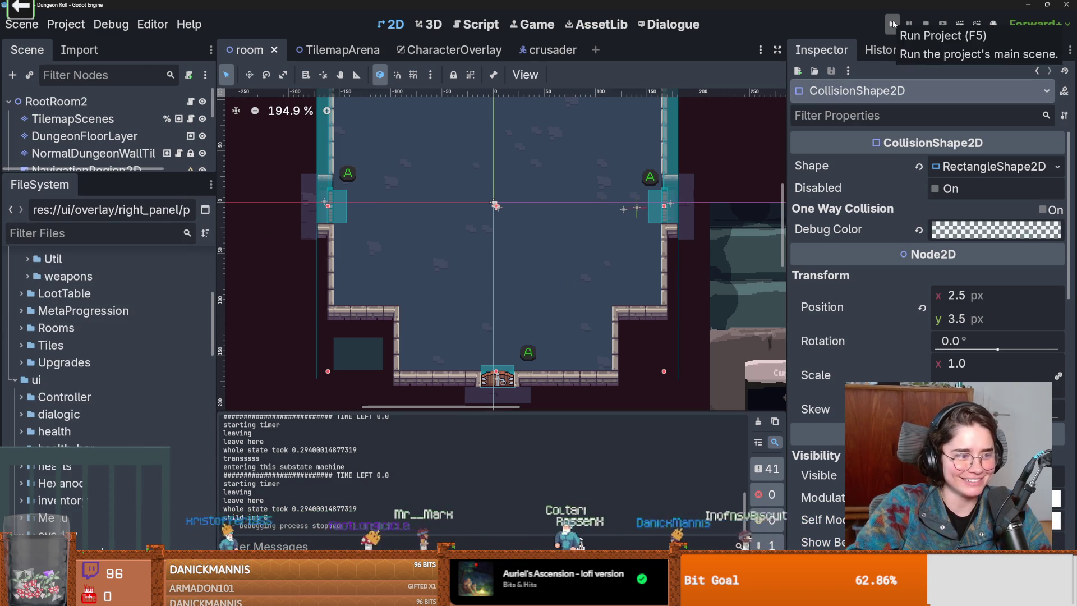
{"action": "left_click", "coordinate": [892, 23]}
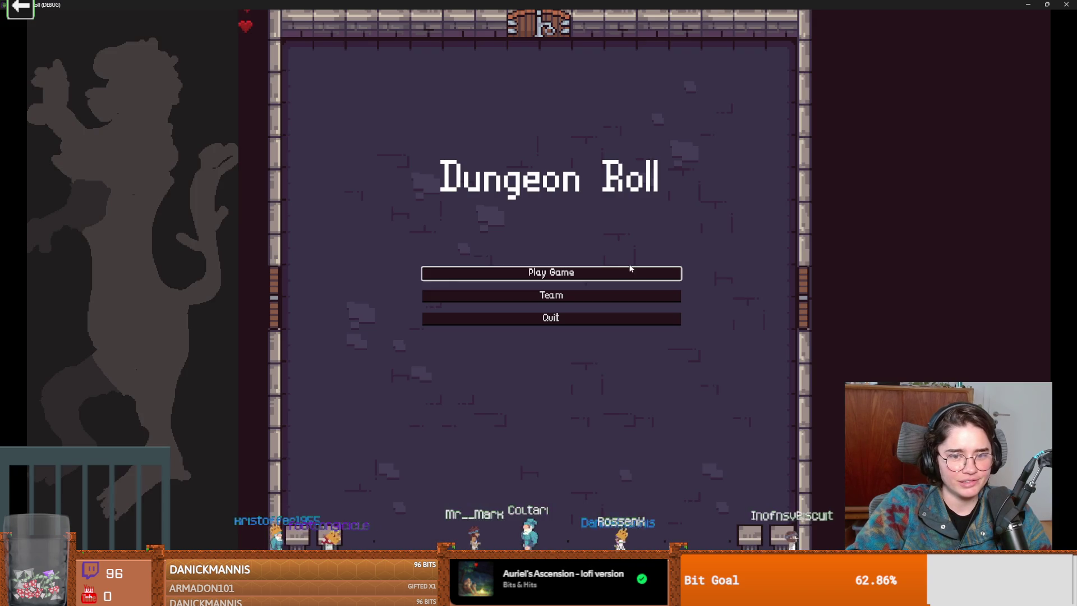
{"action": "left_click", "coordinate": [630, 269]}
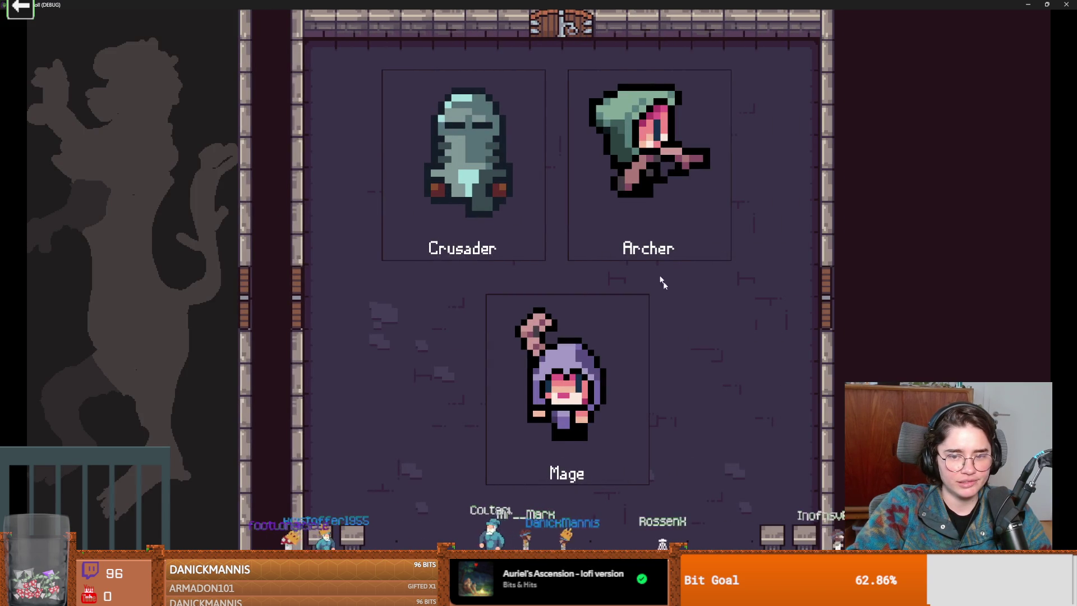
{"action": "key", "text": "Return"}
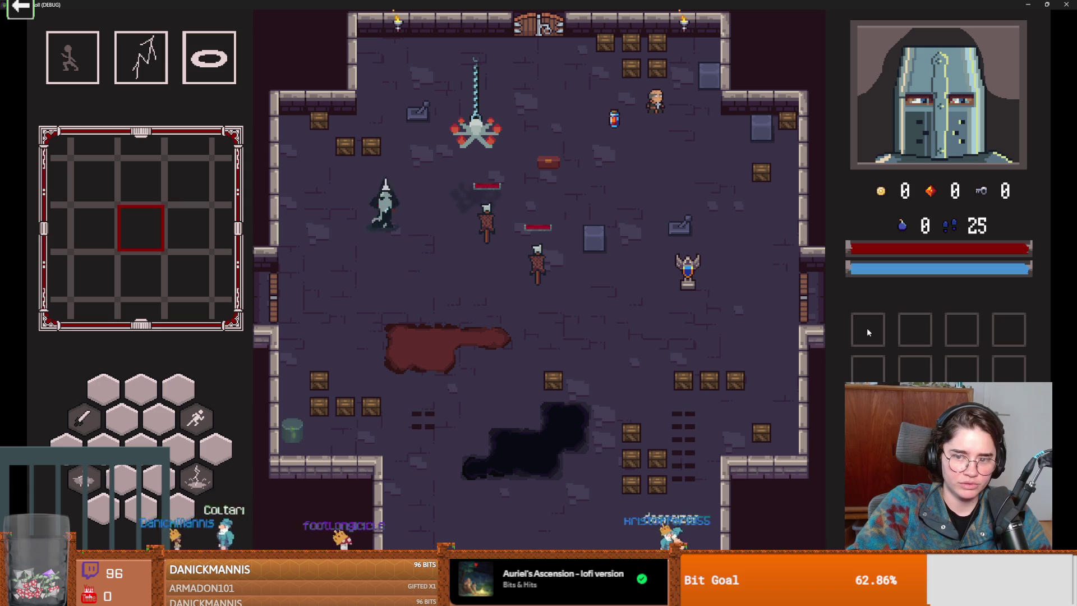
{"action": "key", "text": "super+Down"}
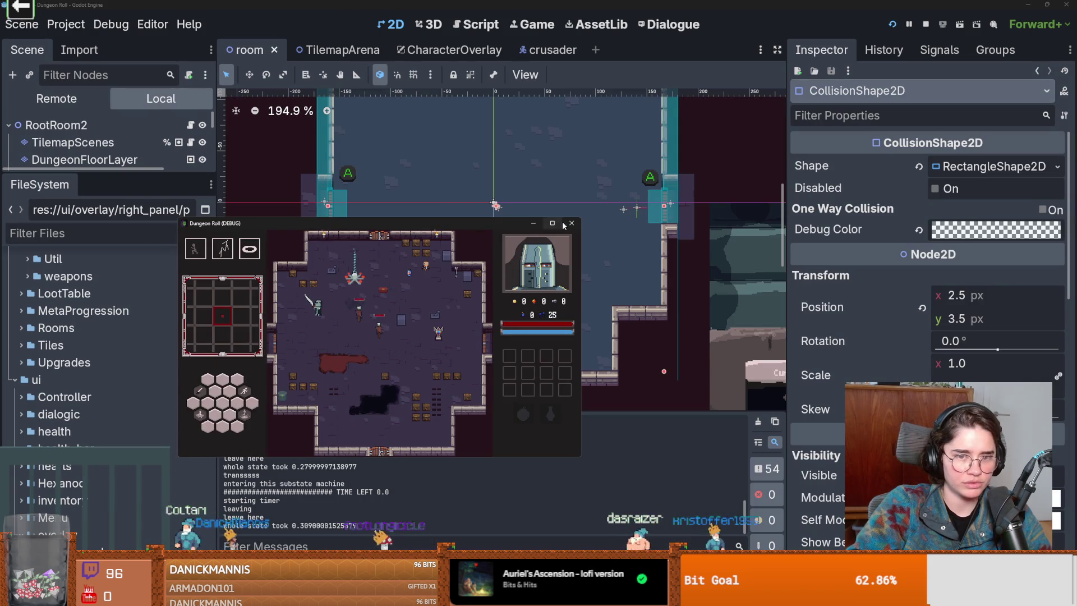
{"action": "left_click", "coordinate": [570, 224]}
{"action": "scroll", "coordinate": [137, 322], "scroll_direction": "up", "scroll_amount": 3}
{"action": "scroll", "coordinate": [119, 348], "scroll_direction": "up", "scroll_amount": 5}
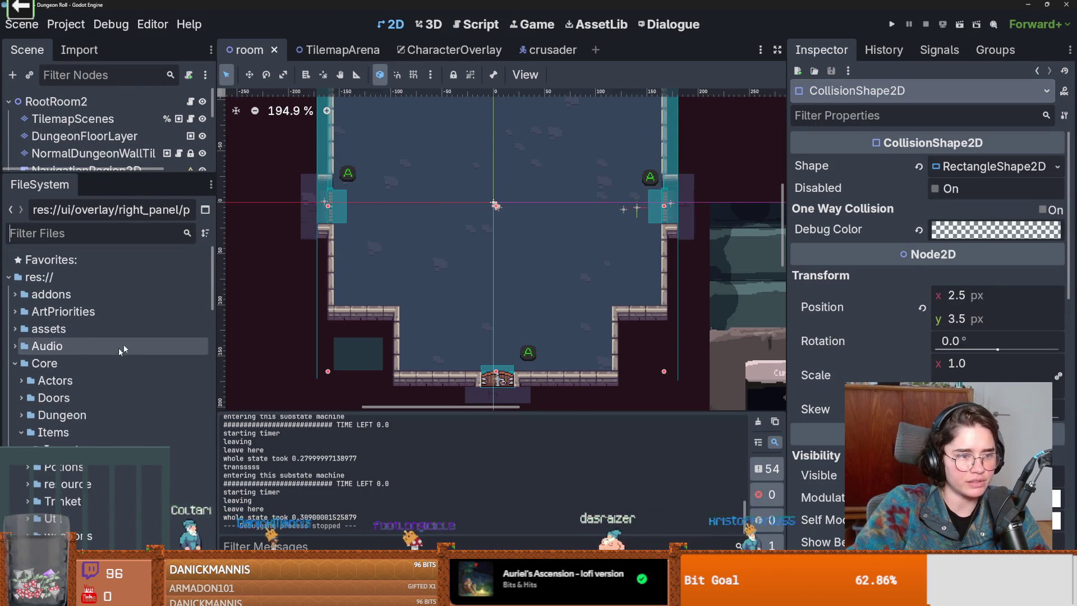
Expand Core > Items > Inventory in the file tree and open Inventory.gd for editing.
{"action": "left_click", "coordinate": [16, 363]}
{"action": "left_click", "coordinate": [14, 381]}
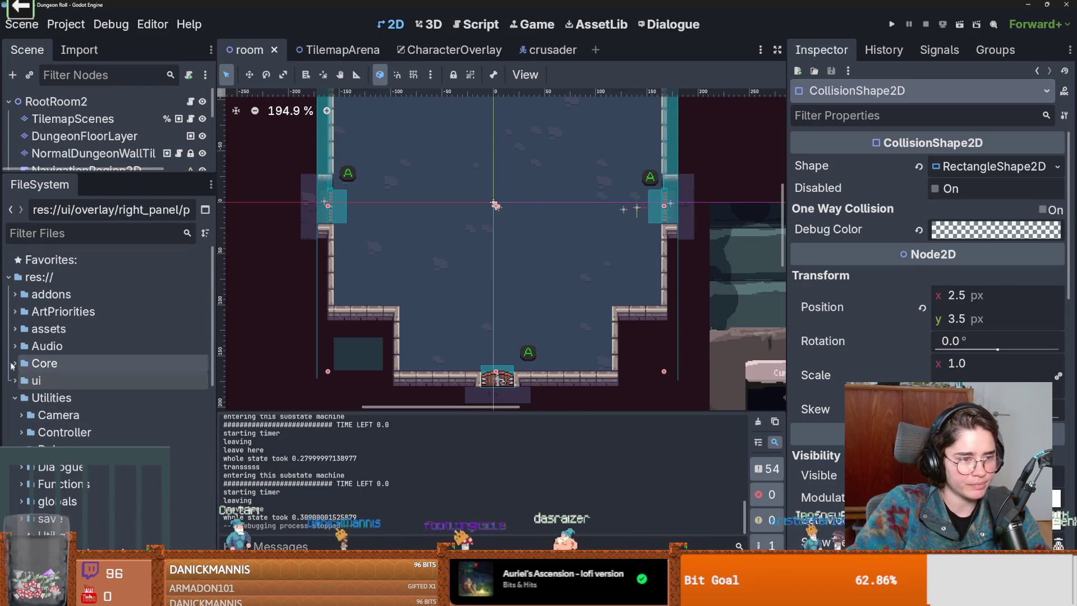
{"action": "scroll", "coordinate": [50, 362], "scroll_direction": "down", "scroll_amount": 2}
{"action": "left_click", "coordinate": [21, 350]}
{"action": "double_click", "coordinate": [66, 369]}
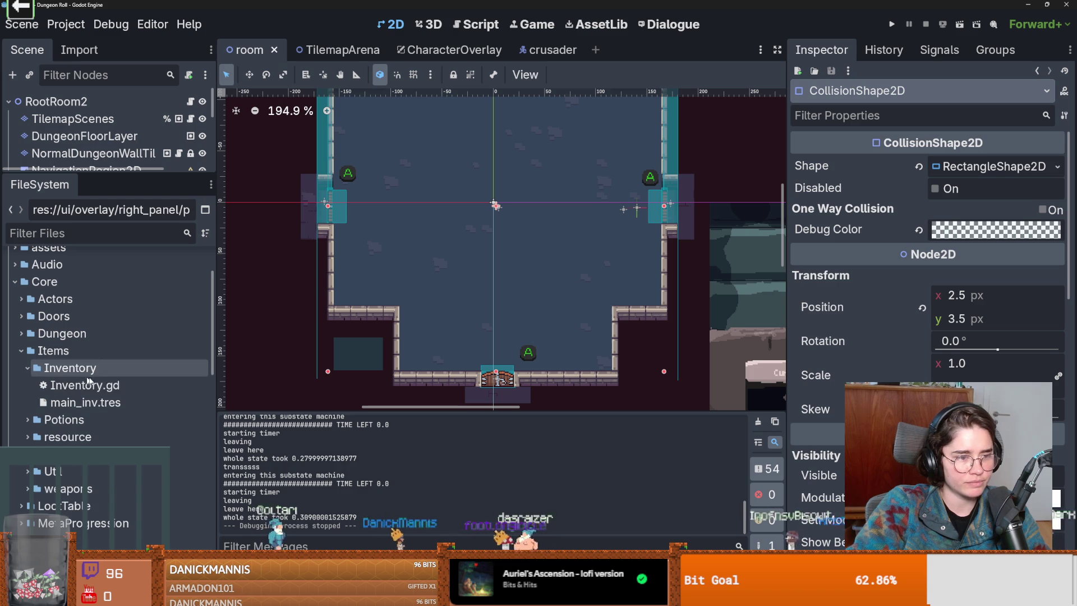
{"action": "double_click", "coordinate": [82, 385]}
{"action": "scroll", "coordinate": [436, 304], "scroll_direction": "up", "scroll_amount": 2}
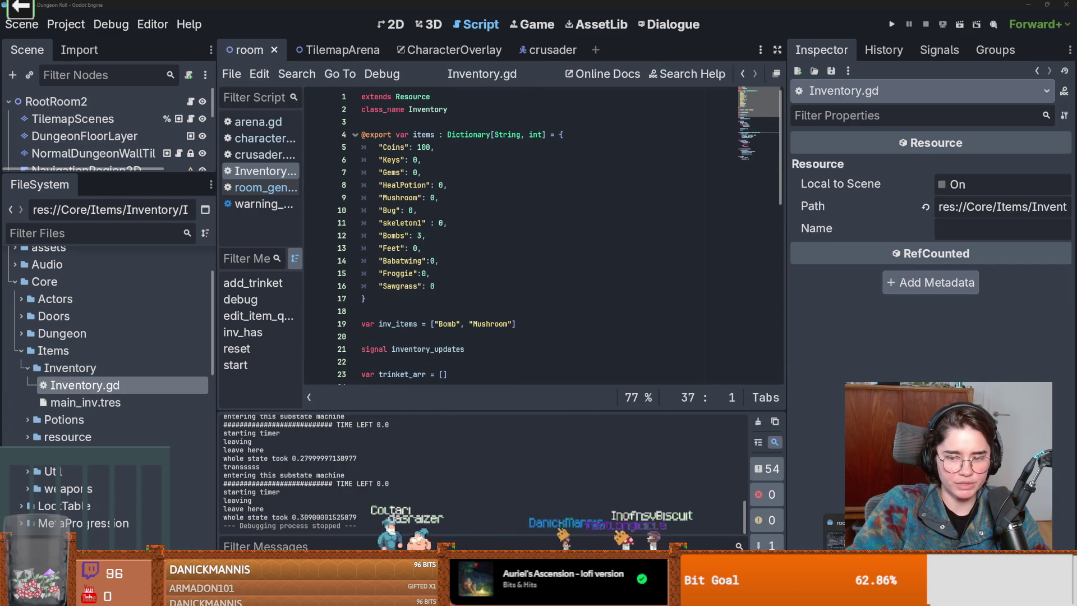
Switch to the other Godot inventory project's editor and maximize it.
{"action": "key", "text": "alt+Tab"}
{"action": "left_click", "coordinate": [719, 277]}
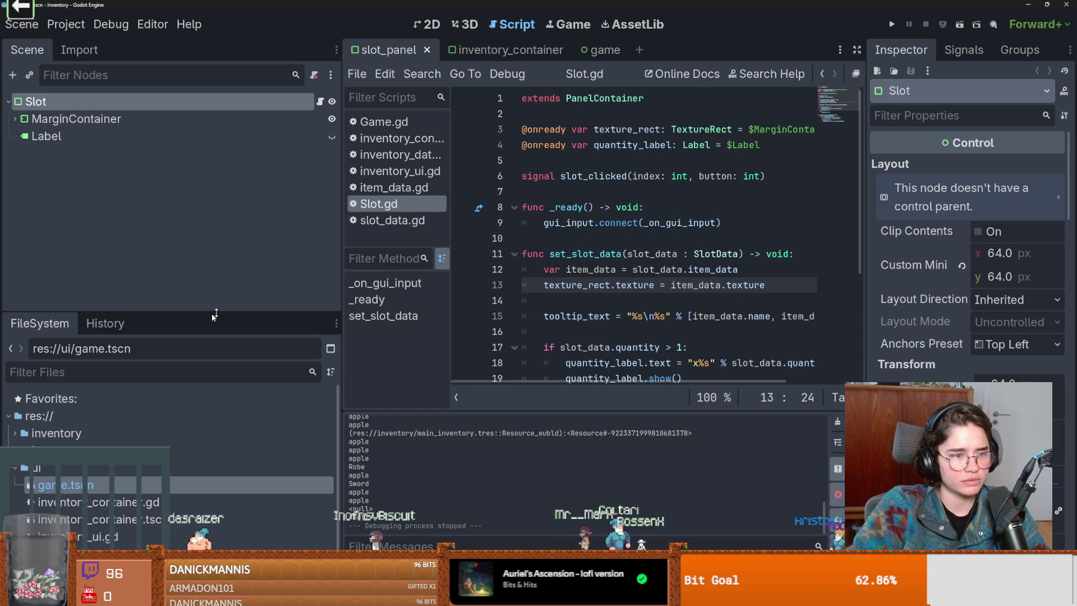
Float the script editor onto its own screen, then bring Slot.gd back docked.
{"action": "right_click", "coordinate": [852, 75]}
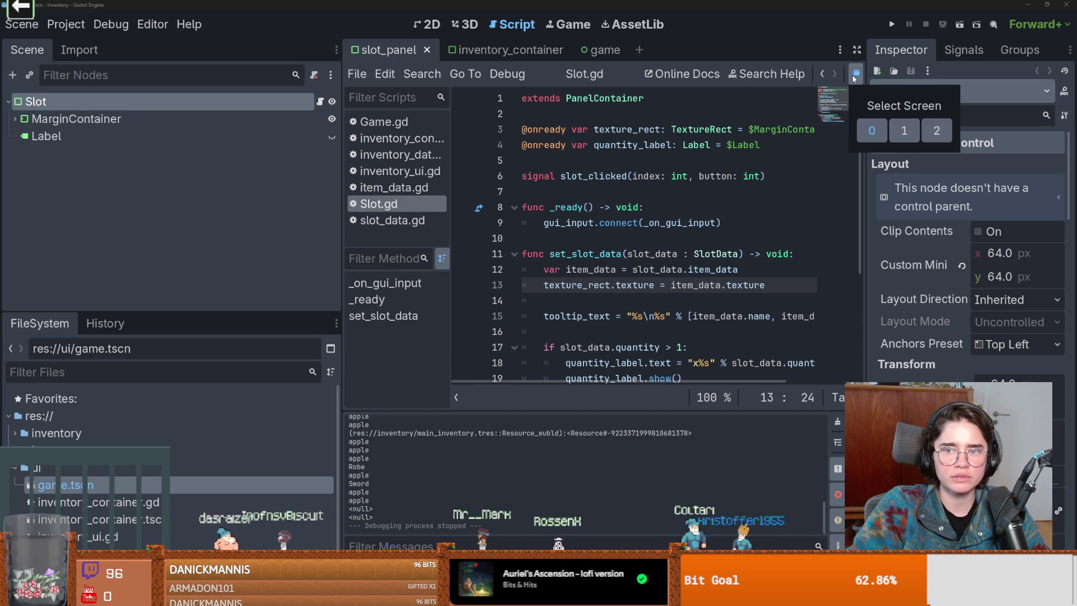
{"action": "left_click", "coordinate": [904, 131]}
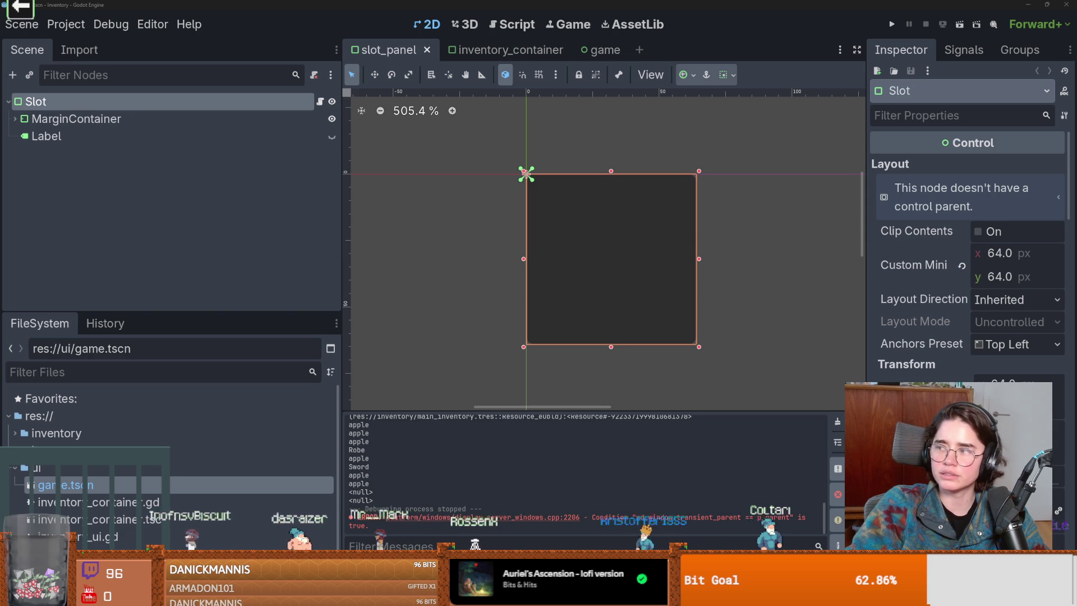
{"action": "key", "text": "ctrl+F3"}
{"action": "right_click", "coordinate": [856, 74]}
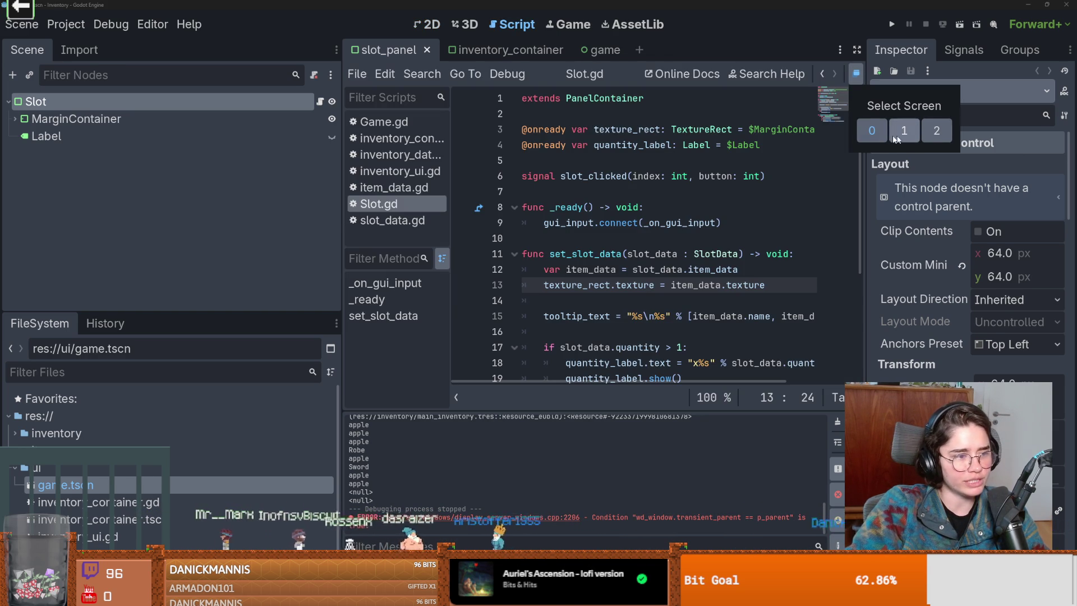
{"action": "left_click", "coordinate": [646, 145]}
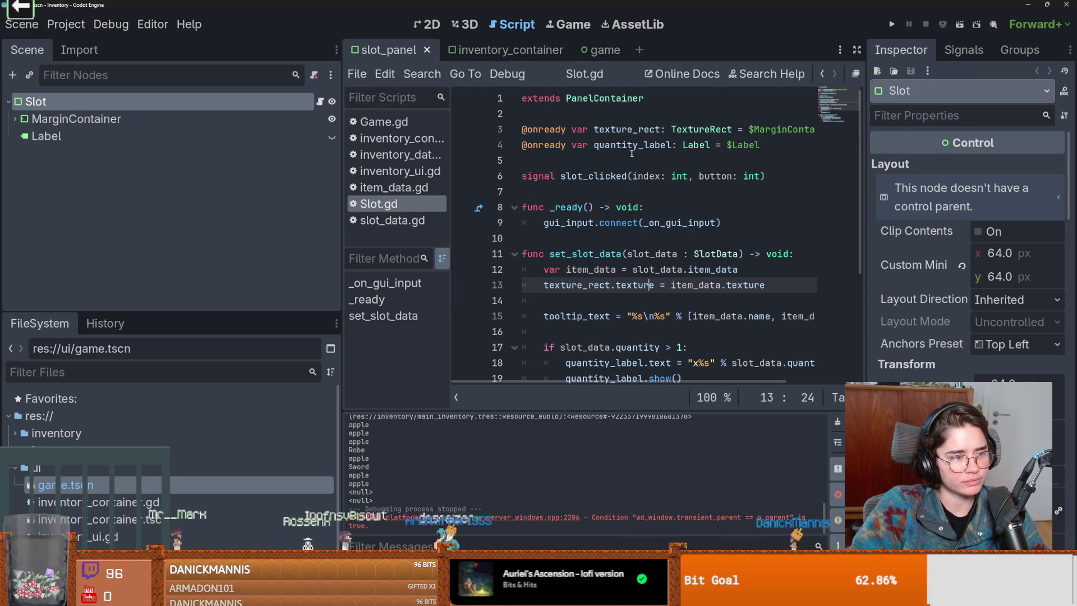
Place the caret in _ready and select inventory_data.gd in the inventory folder of the file tree.
{"action": "left_click", "coordinate": [598, 223]}
{"action": "scroll", "coordinate": [596, 223], "scroll_direction": "down", "scroll_amount": 1}
{"action": "scroll", "coordinate": [596, 222], "scroll_direction": "up", "scroll_amount": 1}
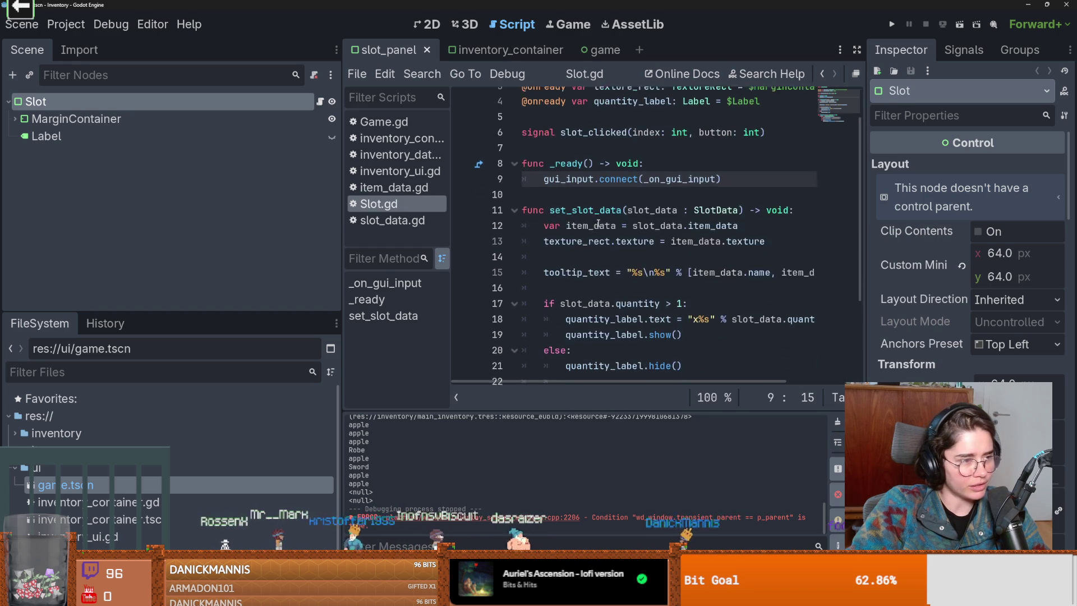
{"action": "scroll", "coordinate": [597, 223], "scroll_direction": "down", "scroll_amount": 3}
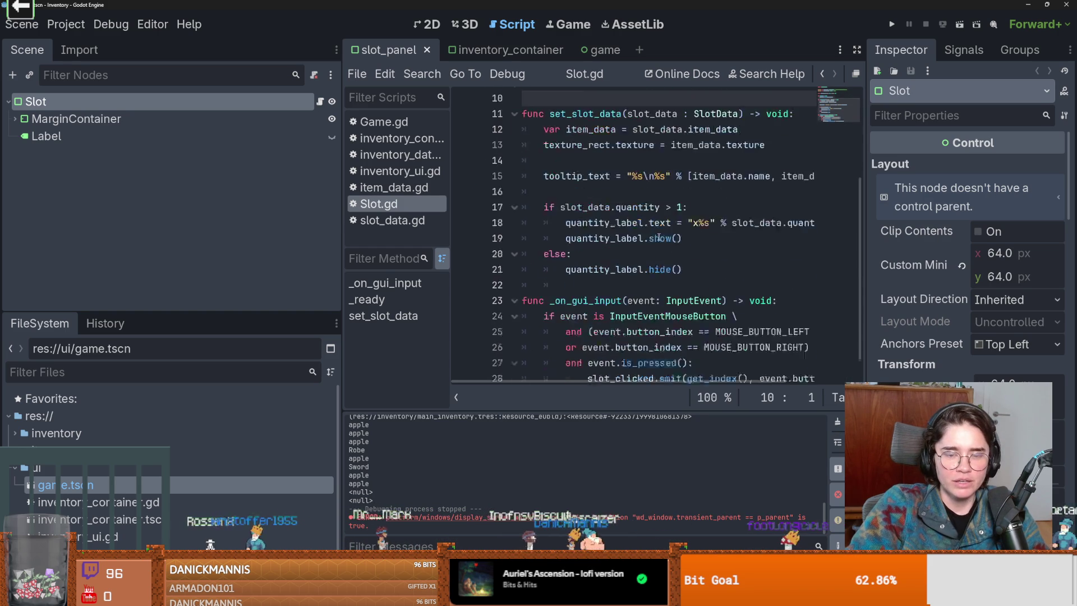
{"action": "scroll", "coordinate": [476, 233], "scroll_direction": "up", "scroll_amount": 2}
{"action": "key", "text": "Down"}
{"action": "left_click_drag", "start_coordinate": [341, 226], "coordinate": [265, 225]}
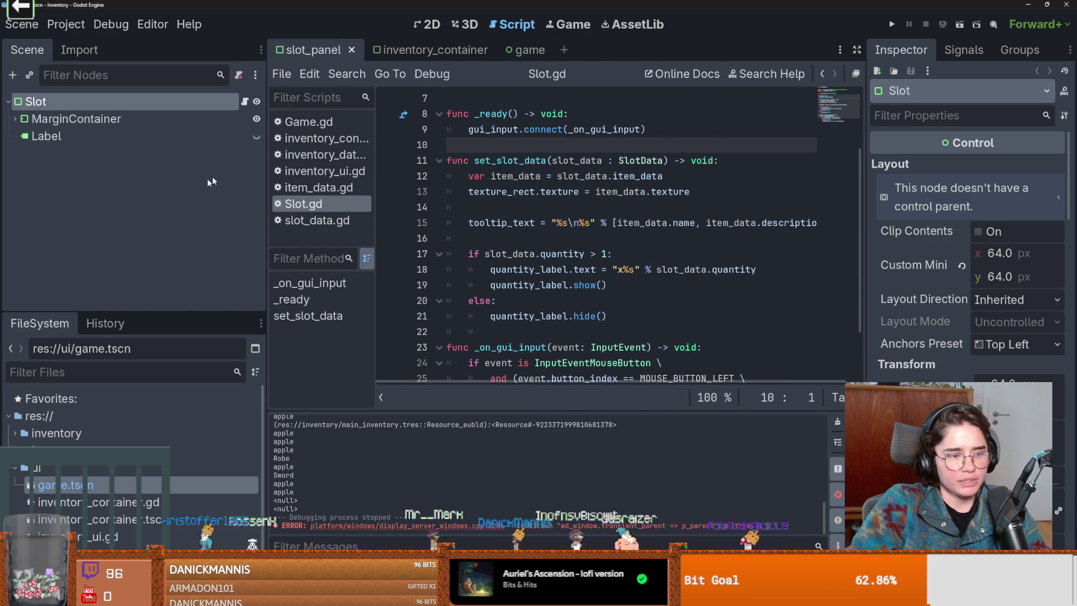
{"action": "left_click", "coordinate": [35, 415]}
{"action": "left_click", "coordinate": [14, 432]}
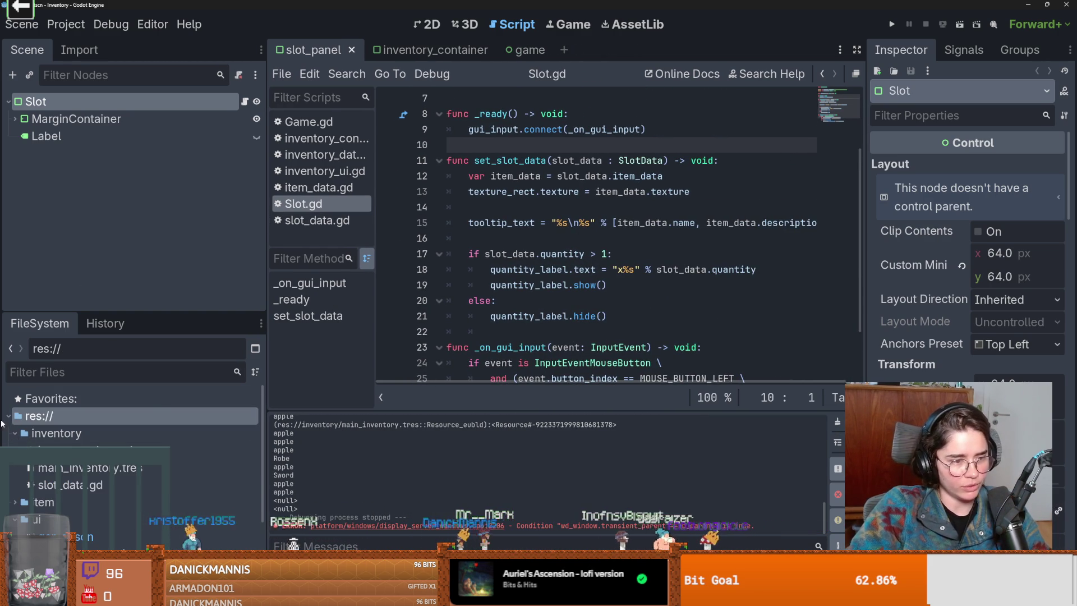
{"action": "left_click", "coordinate": [76, 451]}
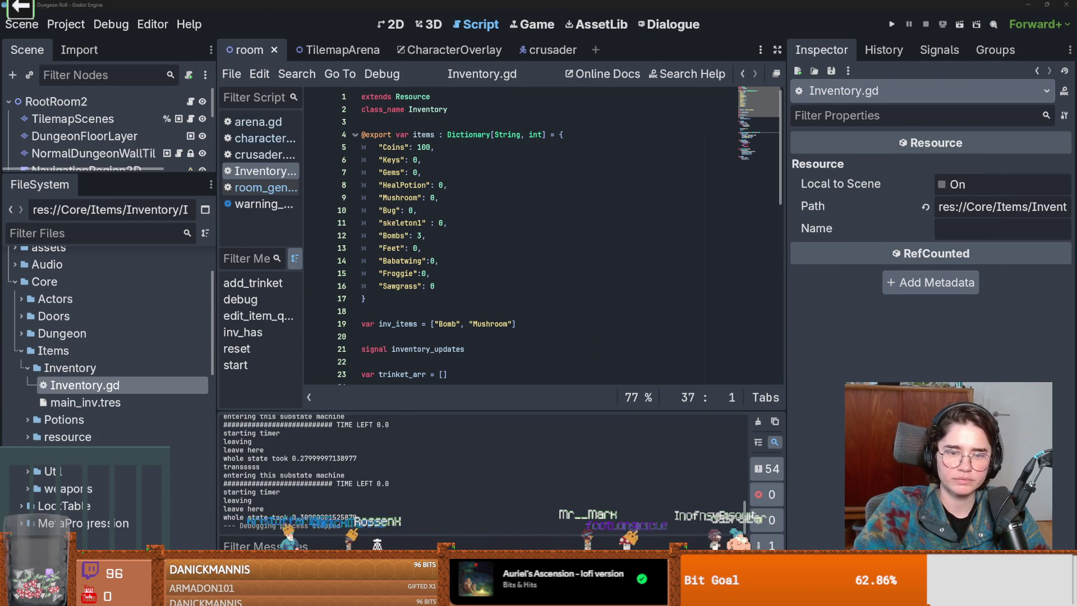
Create a new script named inventory_data.gd inside the Inventory folder.
{"action": "right_click", "coordinate": [93, 369]}
{"action": "mouse_move", "coordinate": [141, 335]}
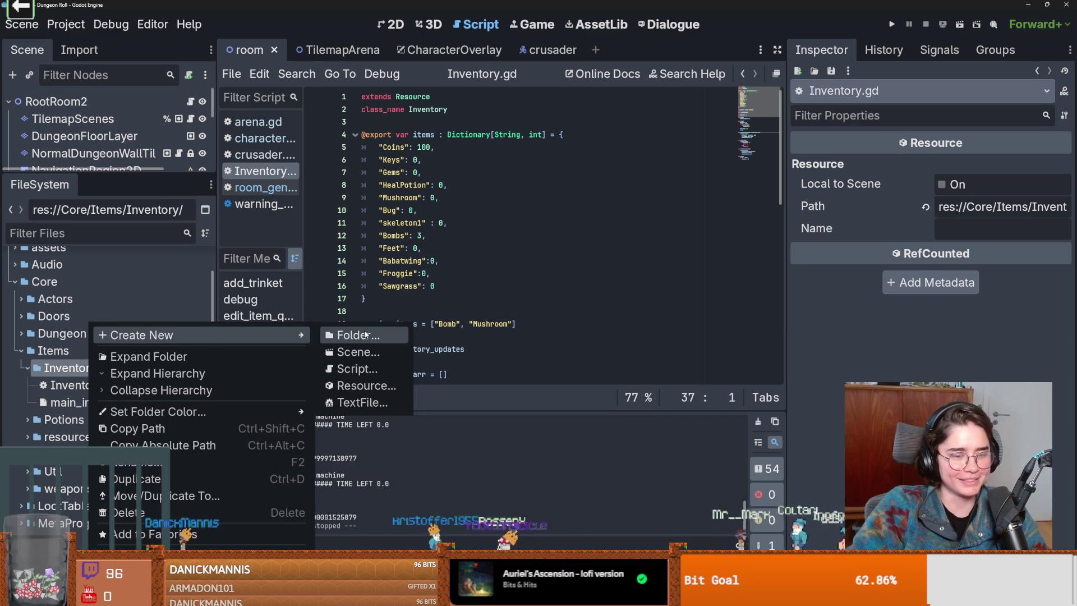
{"action": "left_click", "coordinate": [366, 375]}
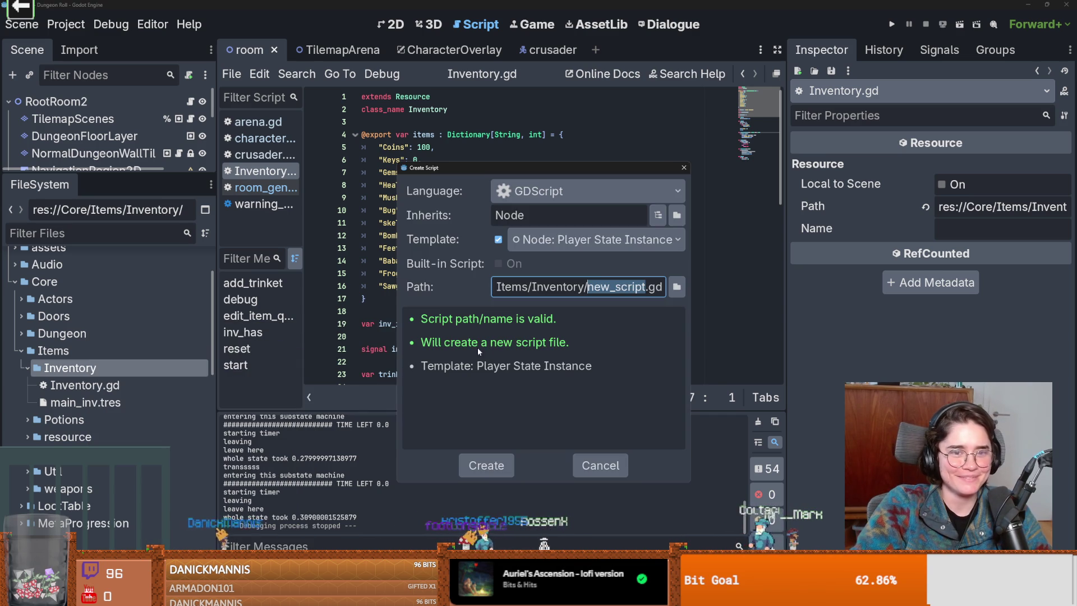
{"action": "left_click_drag", "start_coordinate": [646, 286], "coordinate": [573, 287]}
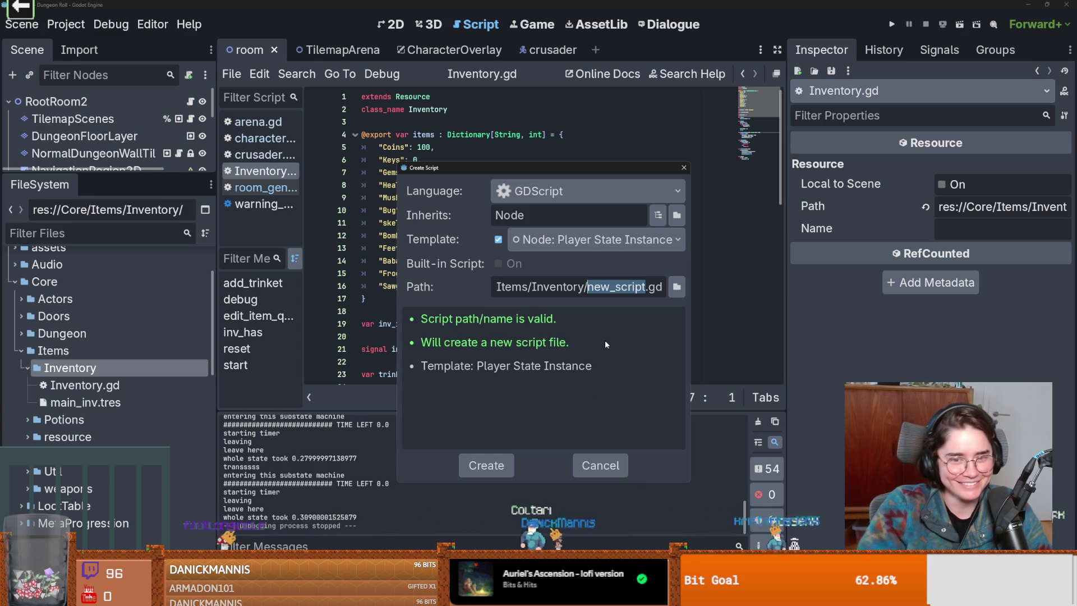
{"action": "type", "text": "inve"}
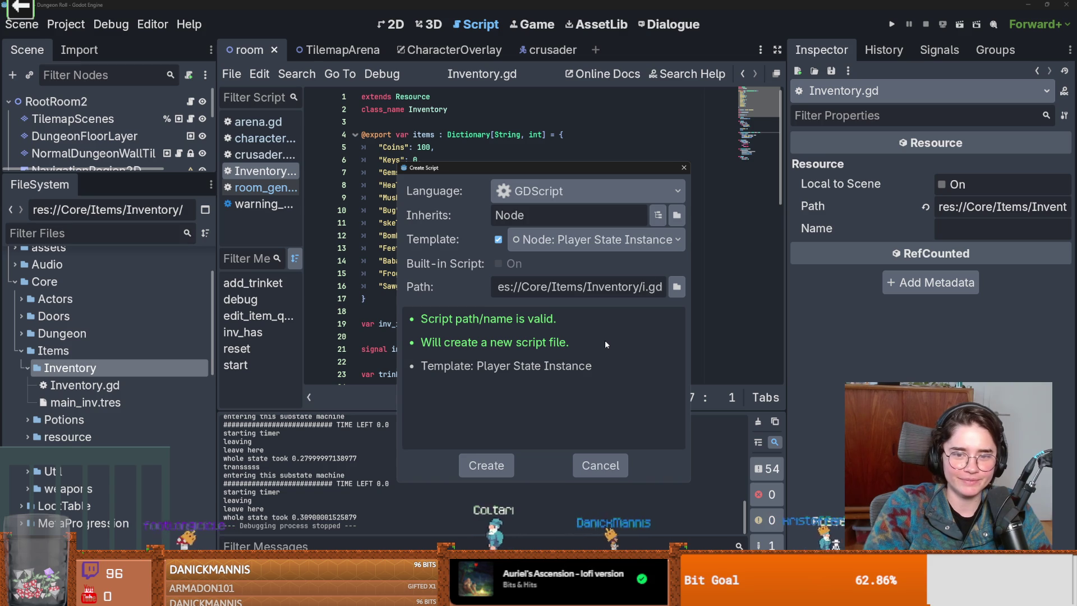
{"action": "type", "text": "ntory_data"}
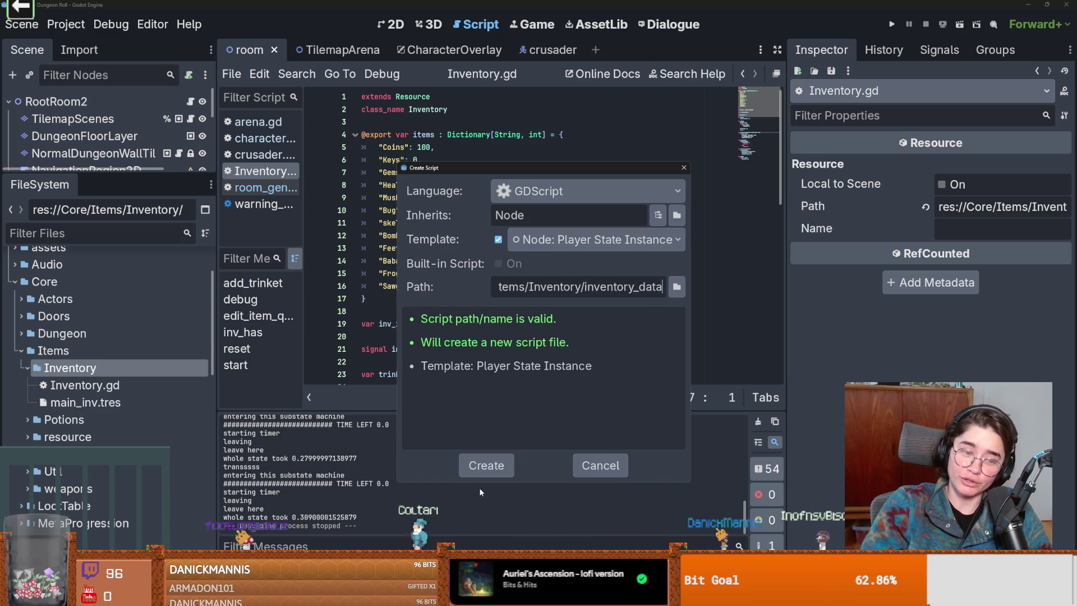
{"action": "left_click", "coordinate": [487, 467]}
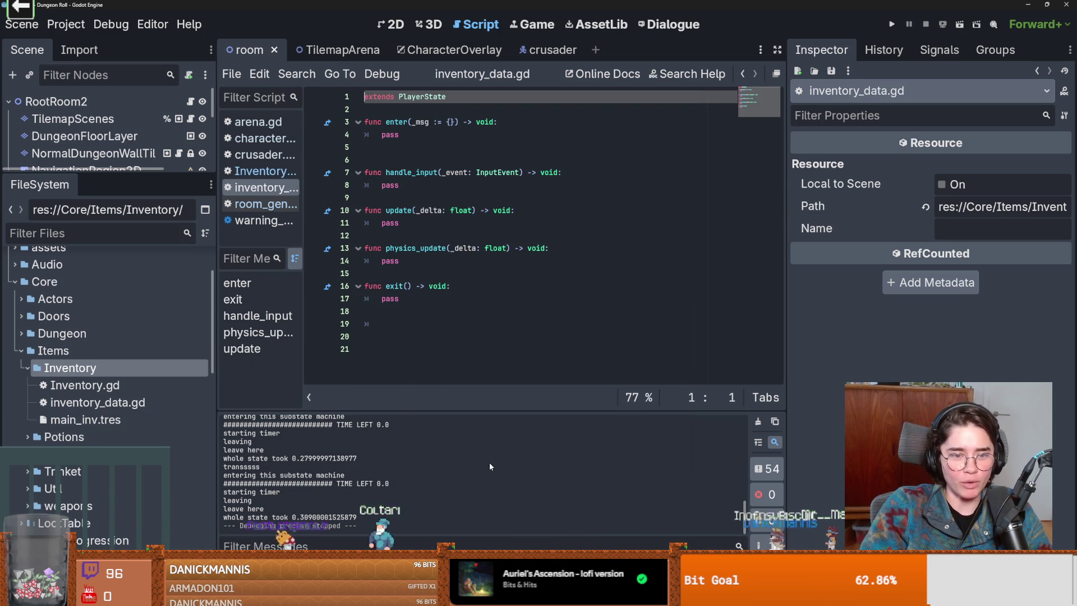
Replace the template code with 'extends Resource' and 'class_name InventoryData', save, and switch to the browser.
{"action": "mouse_move", "coordinate": [455, 331]}
{"action": "left_mouse_down"}
{"action": "mouse_move", "coordinate": [417, 81]}
{"action": "mouse_move", "coordinate": [396, 93]}
{"action": "left_mouse_up"}
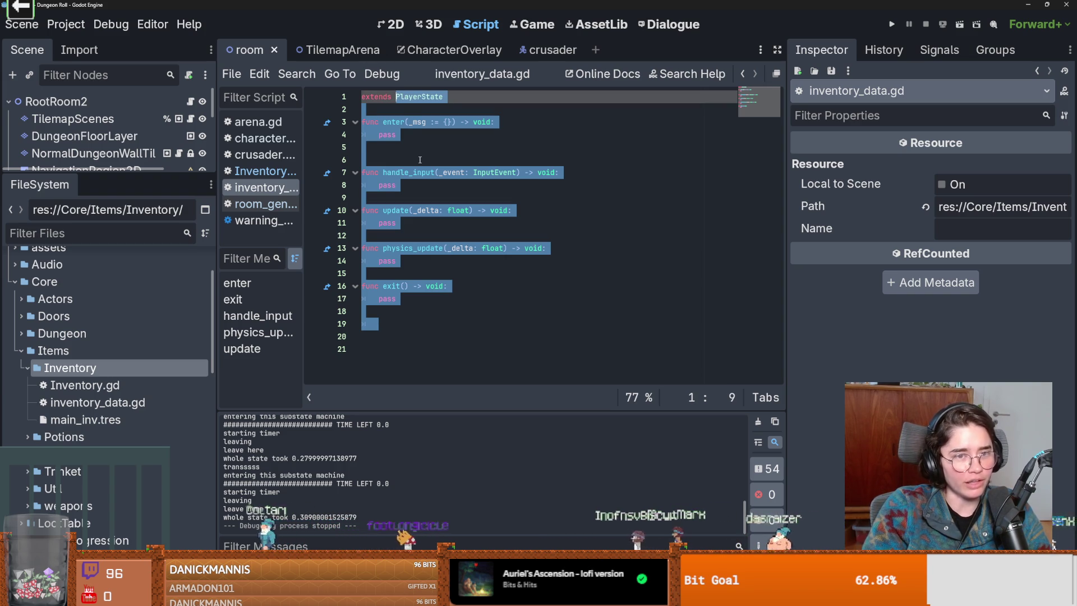
{"action": "key", "text": "BackSpace"}
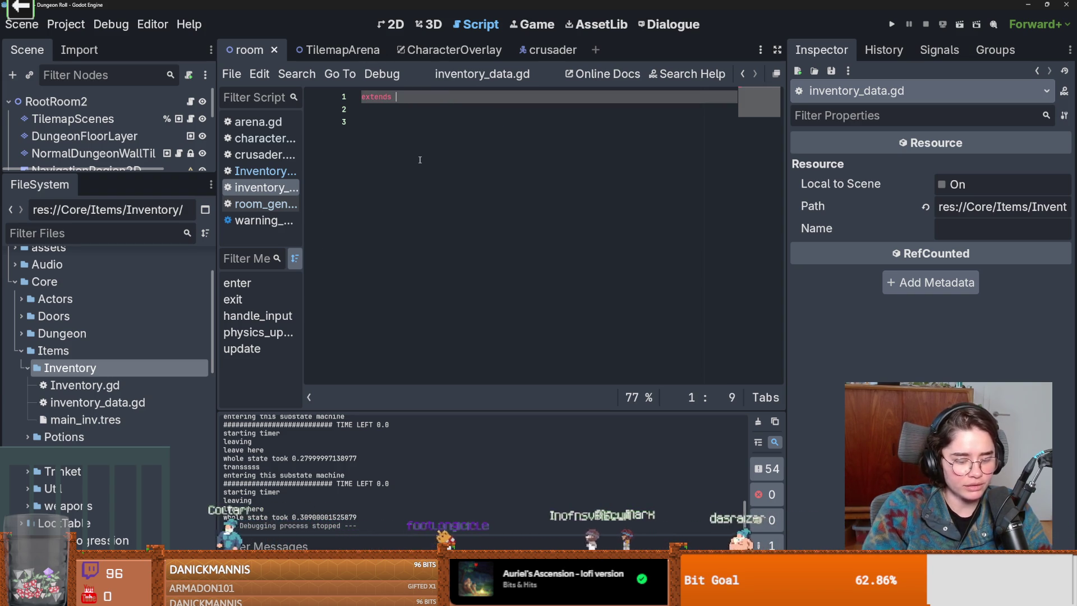
{"action": "type", "text": "Resourc"}
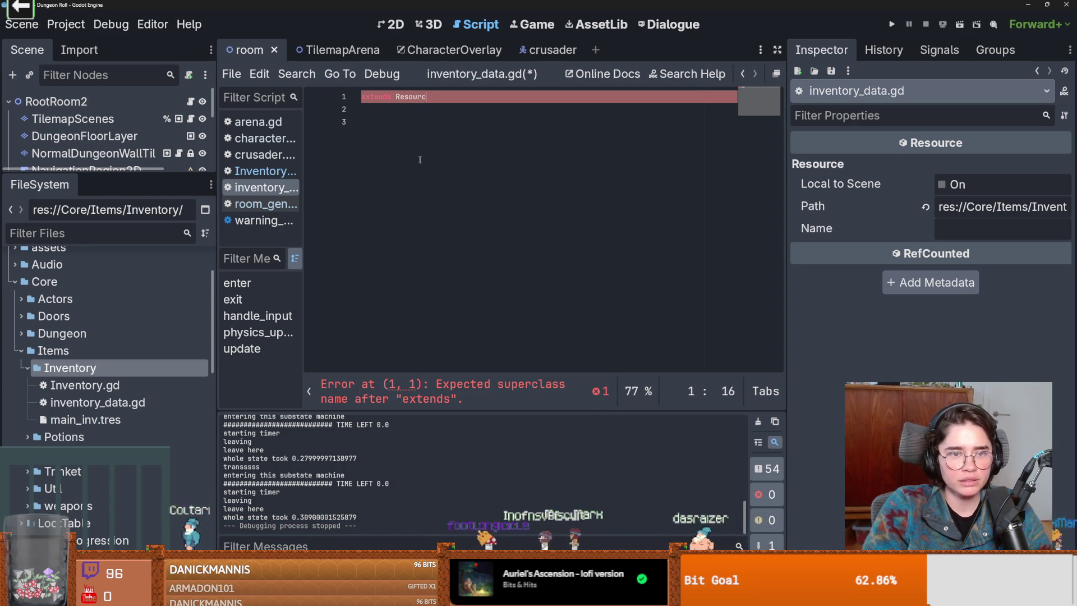
{"action": "type", "text": "e"}
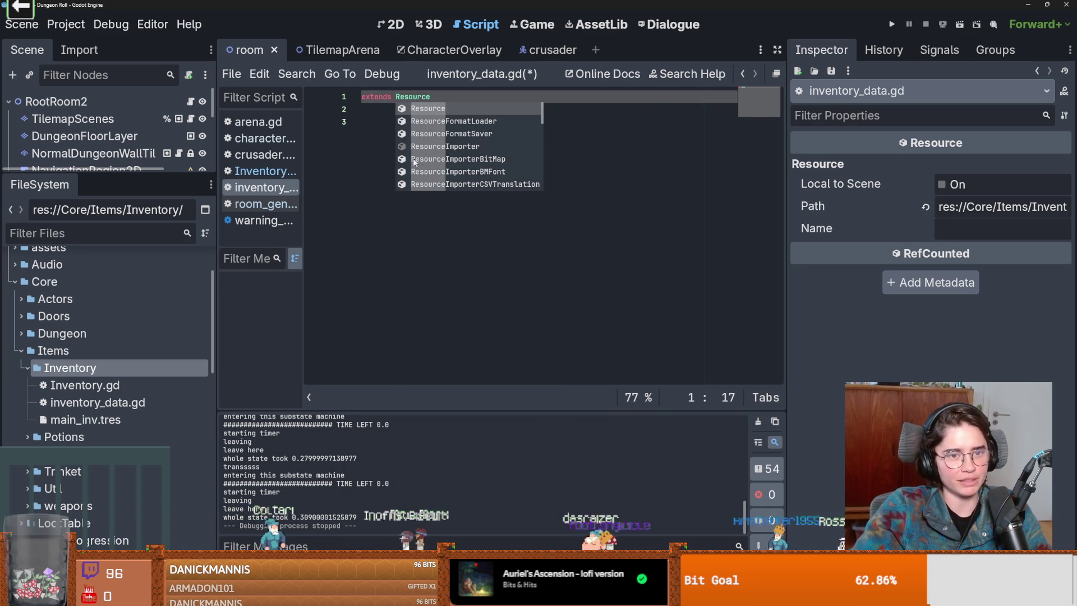
{"action": "left_click", "coordinate": [463, 131]}
{"action": "key", "text": "ctrl+s"}
{"action": "type", "text": "class_name "}
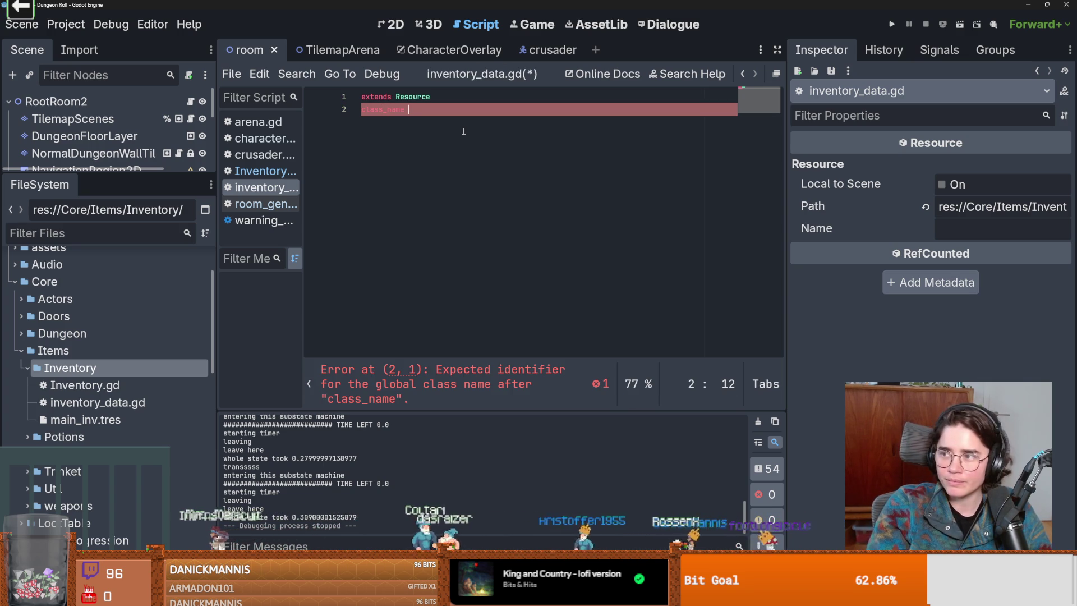
{"action": "type", "text": "InventoryData"}
{"action": "key", "text": "Return"}
{"action": "key", "text": "ctrl+s"}
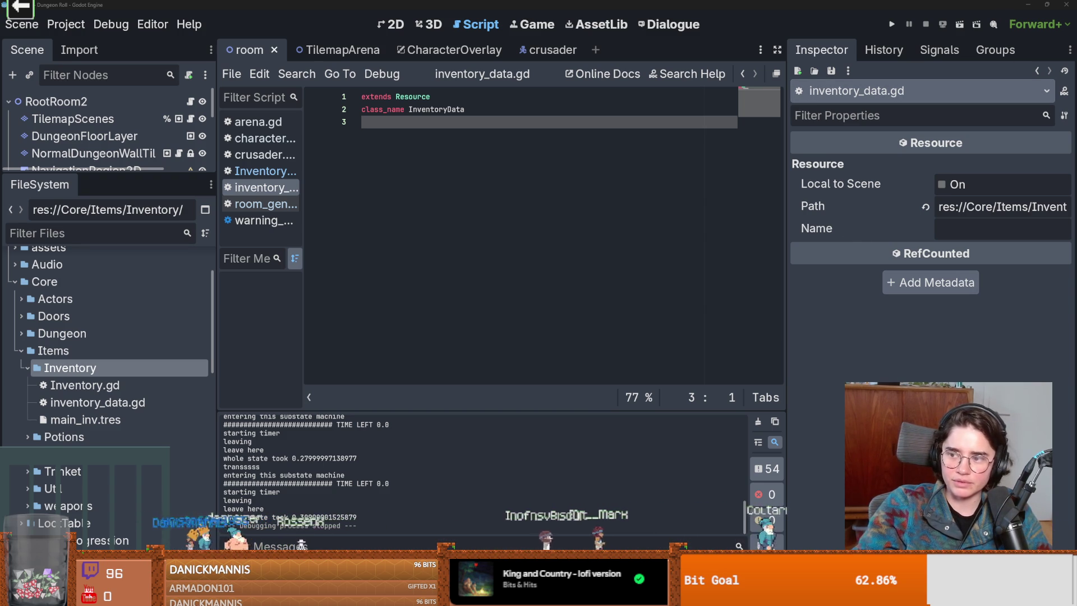
{"action": "key", "text": "alt+Tab"}
{"action": "scroll", "coordinate": [272, 454], "scroll_direction": "down", "scroll_amount": 1}
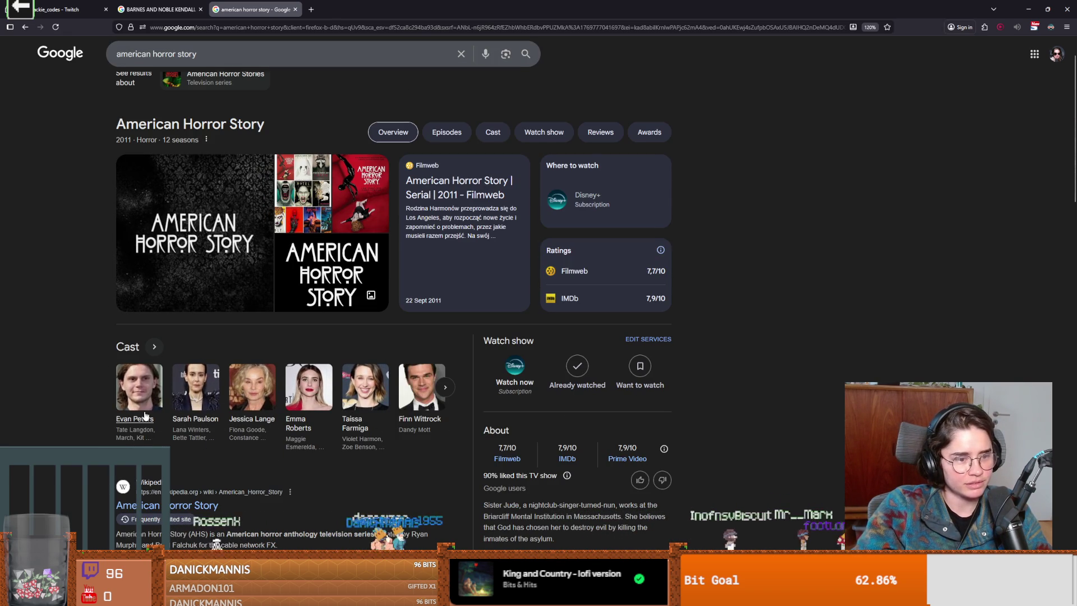
{"action": "scroll", "coordinate": [210, 378], "scroll_direction": "up", "scroll_amount": 1}
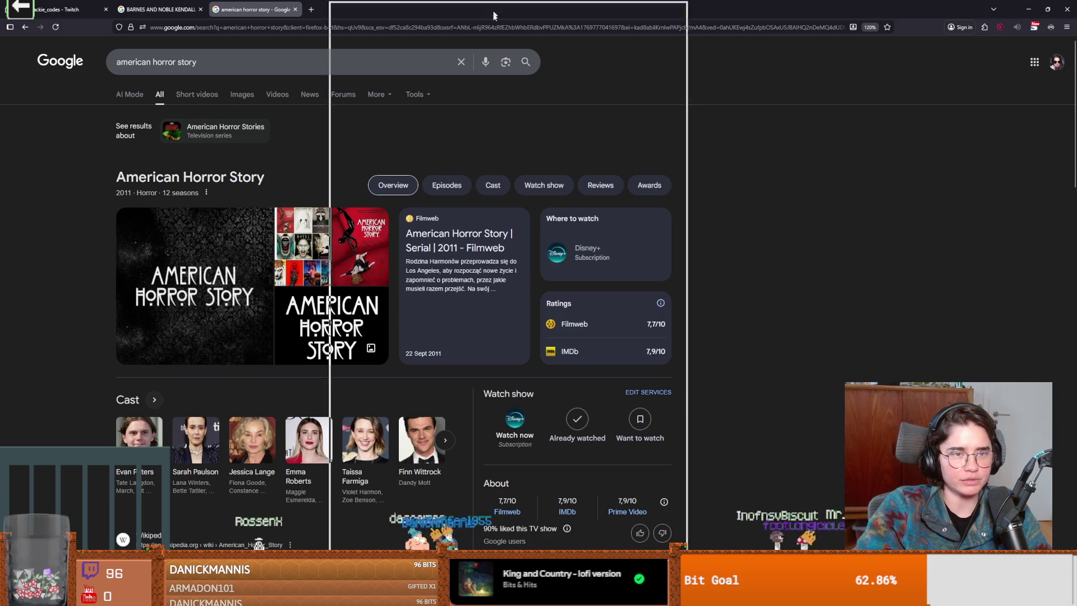
Return from the Google results page to the Godot editor showing inventory_data.gd.
{"action": "key", "text": "alt+Tab"}
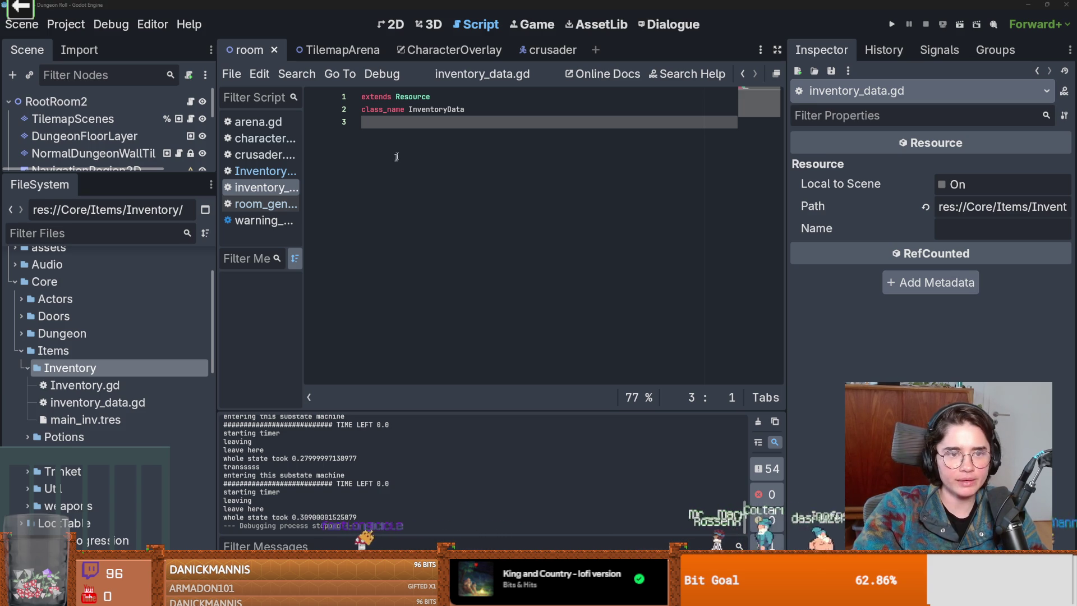
Paste the inventory_interact and inventory_updated signal declarations and widen the script area.
{"action": "key", "text": "ctrl+v"}
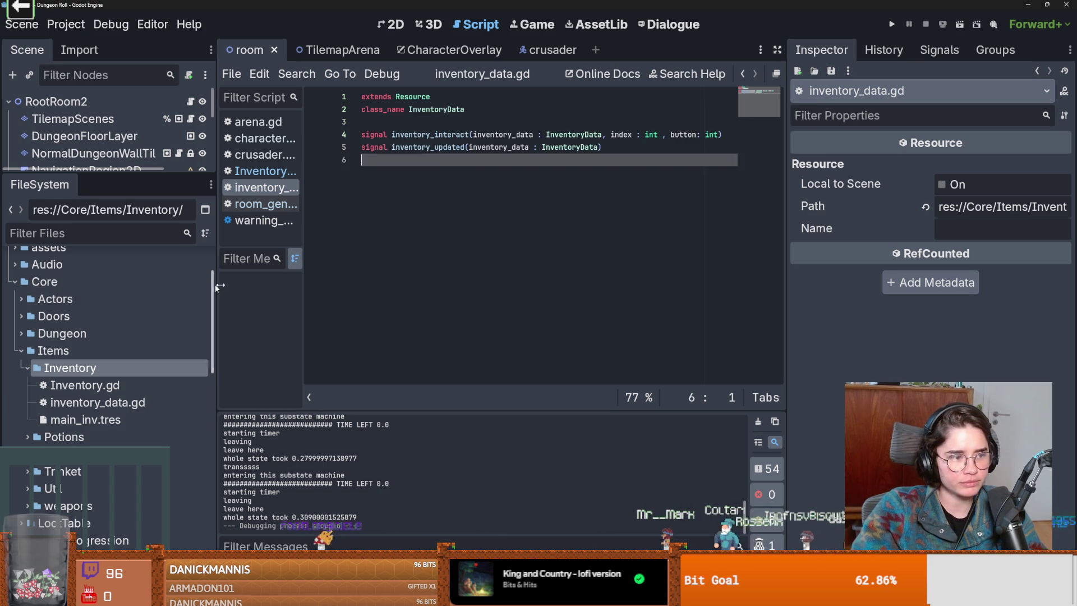
{"action": "left_click_drag", "start_coordinate": [217, 278], "coordinate": [124, 278]}
{"action": "left_click", "coordinate": [316, 135]}
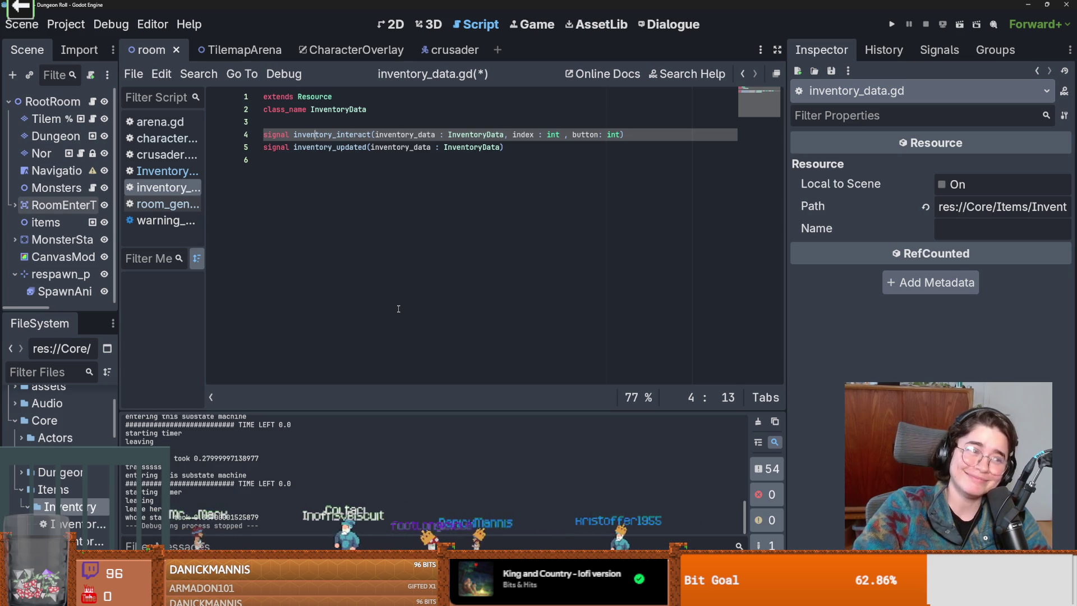
{"action": "left_click", "coordinate": [403, 172]}
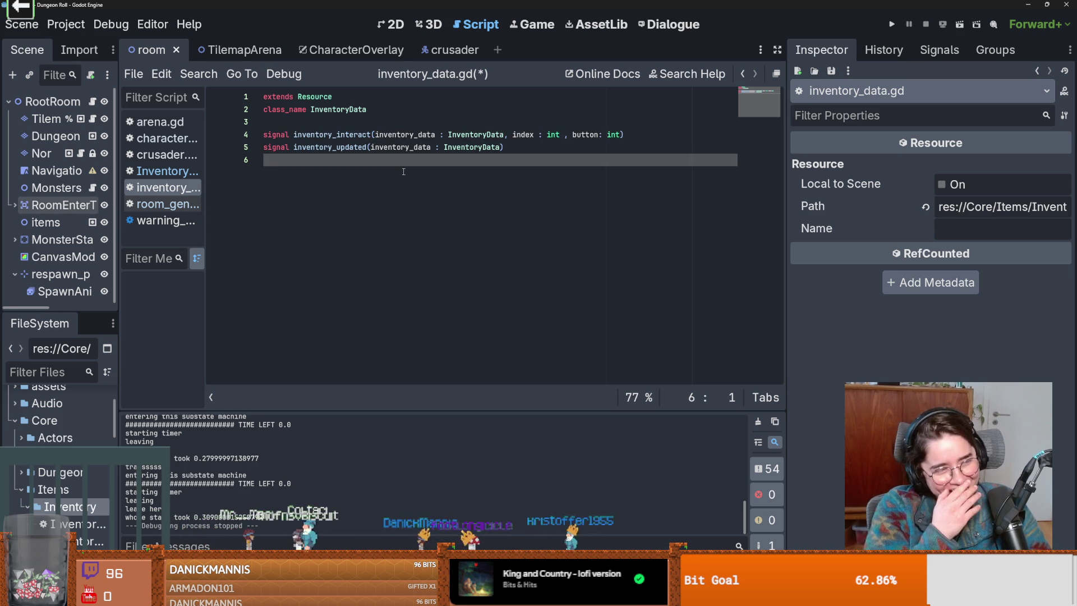
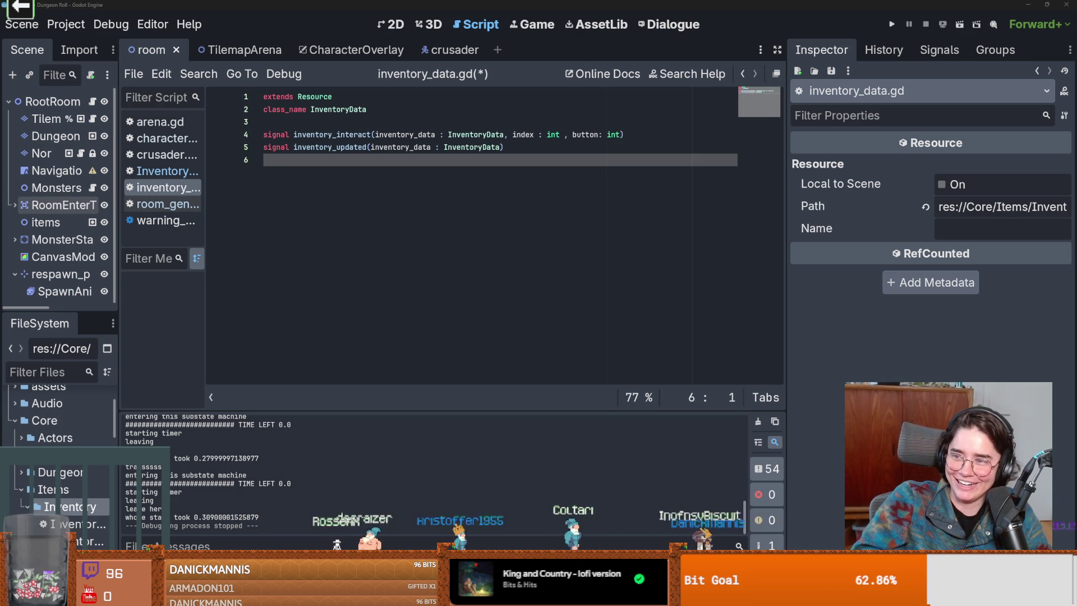
Add the exported slot_datas array declaration and save inventory_data.gd.
{"action": "key", "text": "Return"}
{"action": "key", "text": "ctrl+v"}
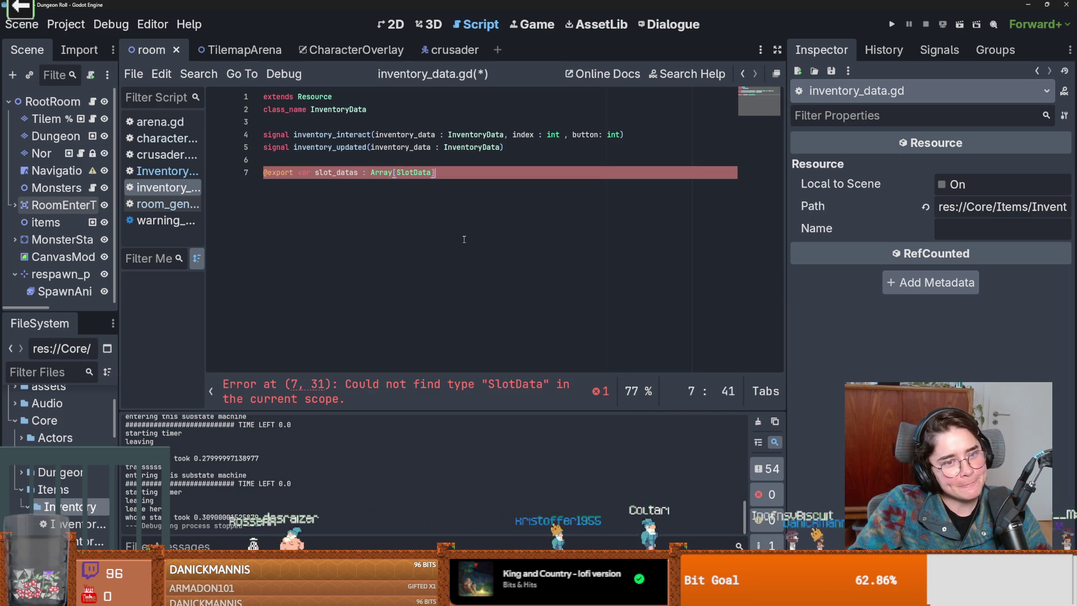
{"action": "key", "text": "Return"}
{"action": "key", "text": "ctrl+s"}
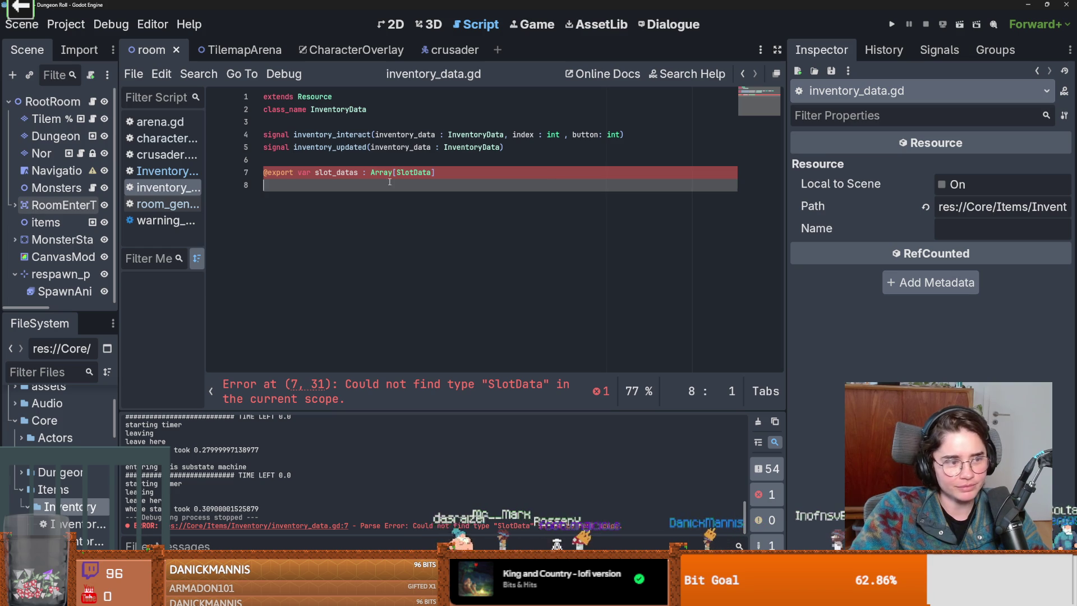
Add the grab_slot_data function to the script and widen the left dock.
{"action": "type", "text": "func grab_slot_data(index : int) -> SlotData: \tvar slot_data = slot_datas[index] \t \tif slot_data: \t\tslot_datas[index] = null \t\tinventory_updated.emit(self) \t\treturn slot_data \telse: \t\treturn null"}
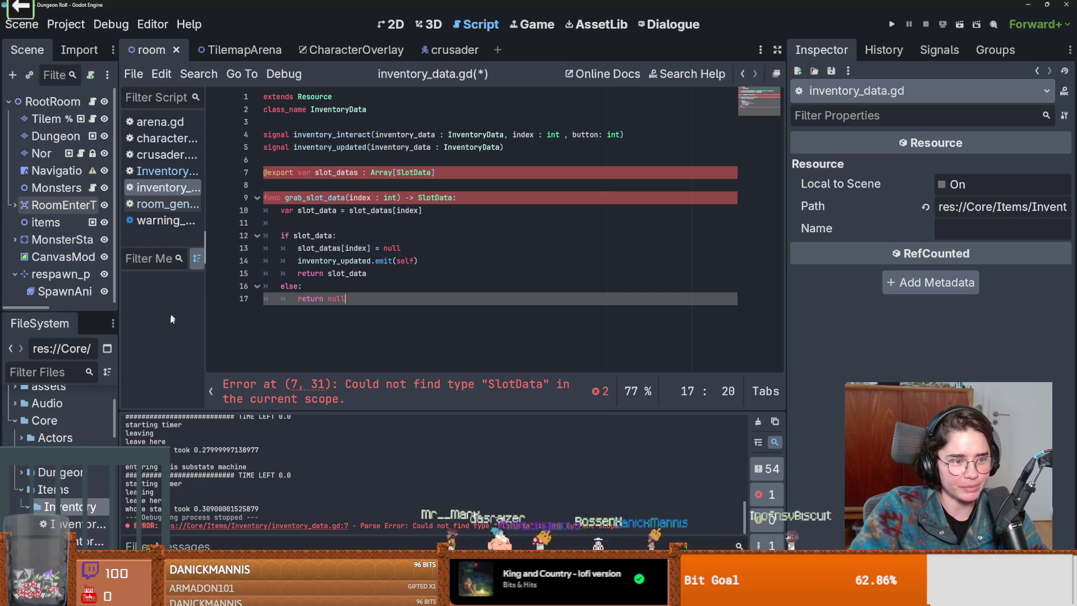
{"action": "left_click_drag", "start_coordinate": [120, 363], "coordinate": [240, 353]}
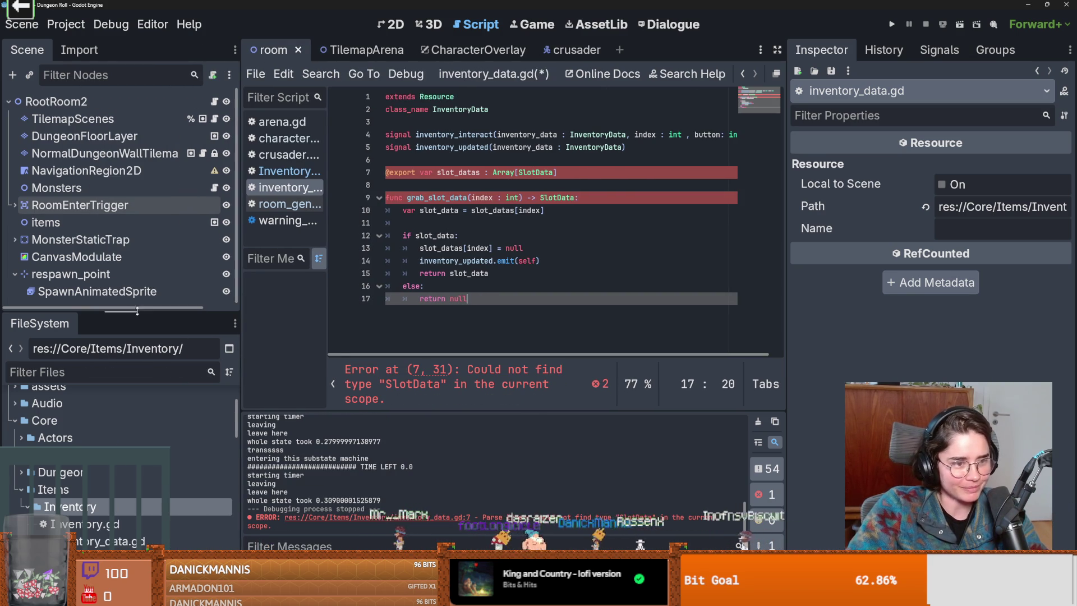
{"action": "scroll", "coordinate": [117, 438], "scroll_direction": "down", "scroll_amount": 2}
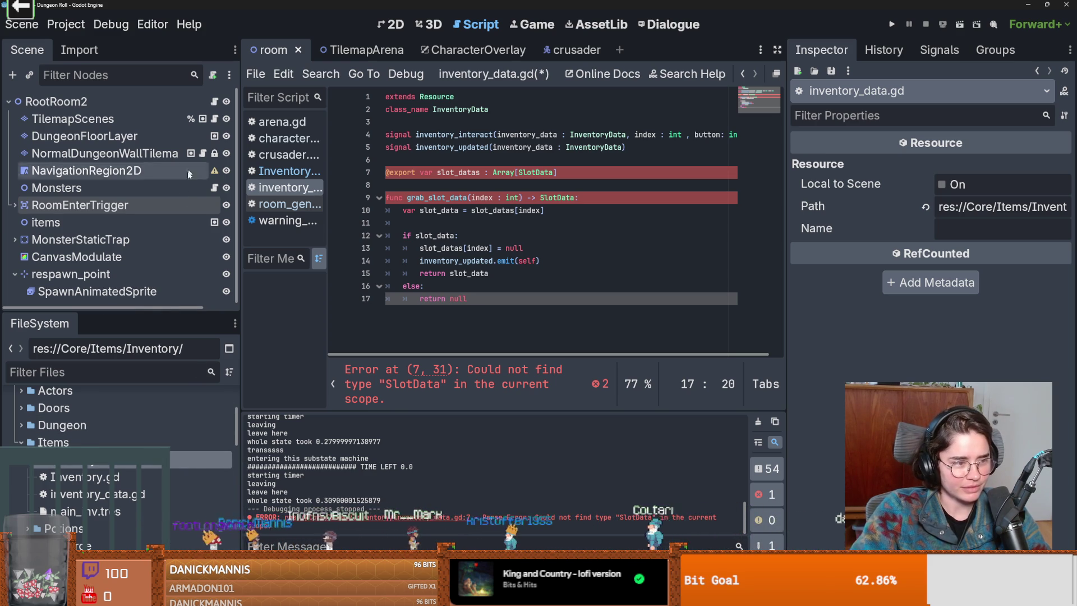
Collapse and re-expand the Inventory folder, then switch to the Obsidian inventory drawing.
{"action": "double_click", "coordinate": [93, 459]}
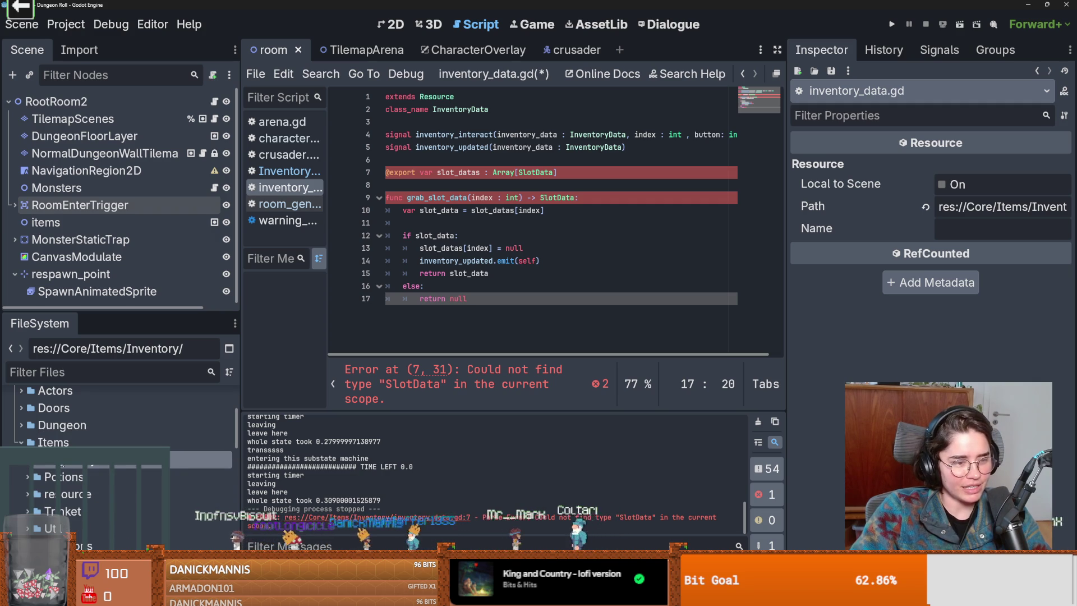
{"action": "double_click", "coordinate": [92, 460]}
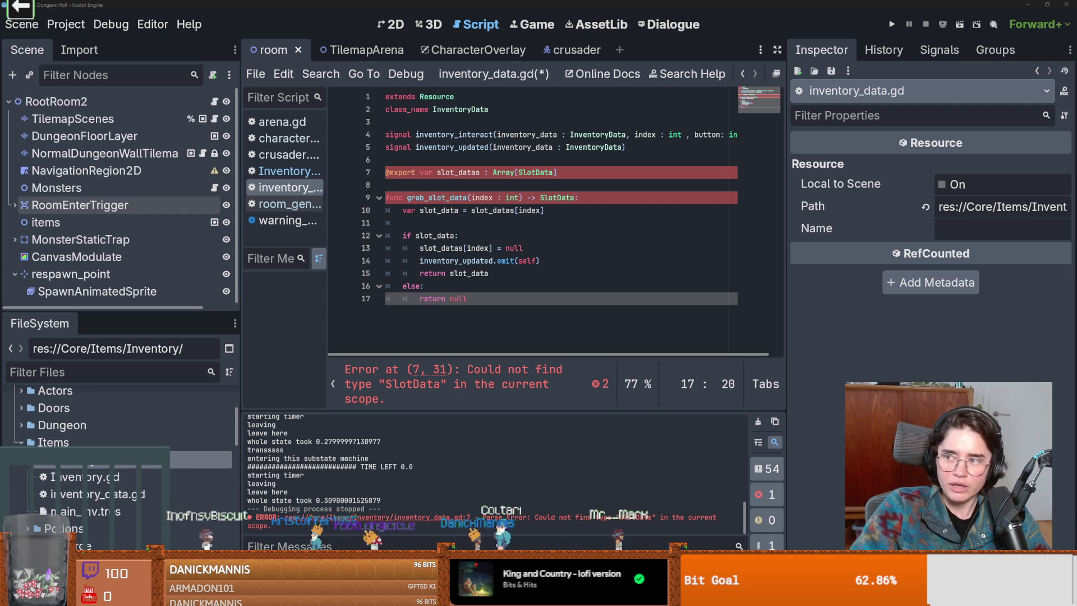
{"action": "key", "text": "alt+Tab"}
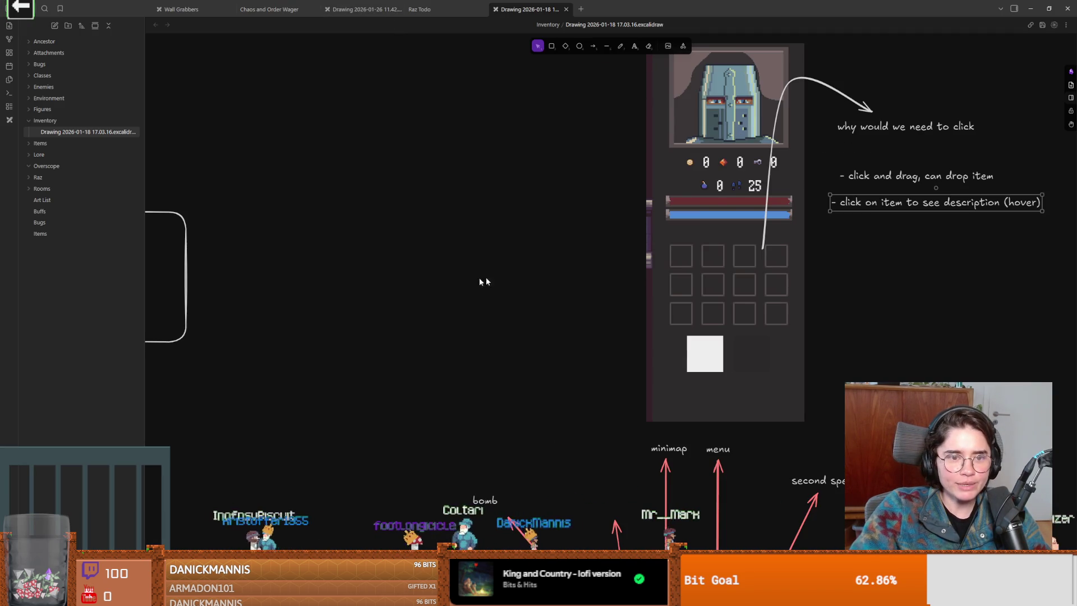
{"action": "scroll", "coordinate": [393, 289], "scroll_direction": "up", "scroll_amount": 3, "text": "ctrl"}
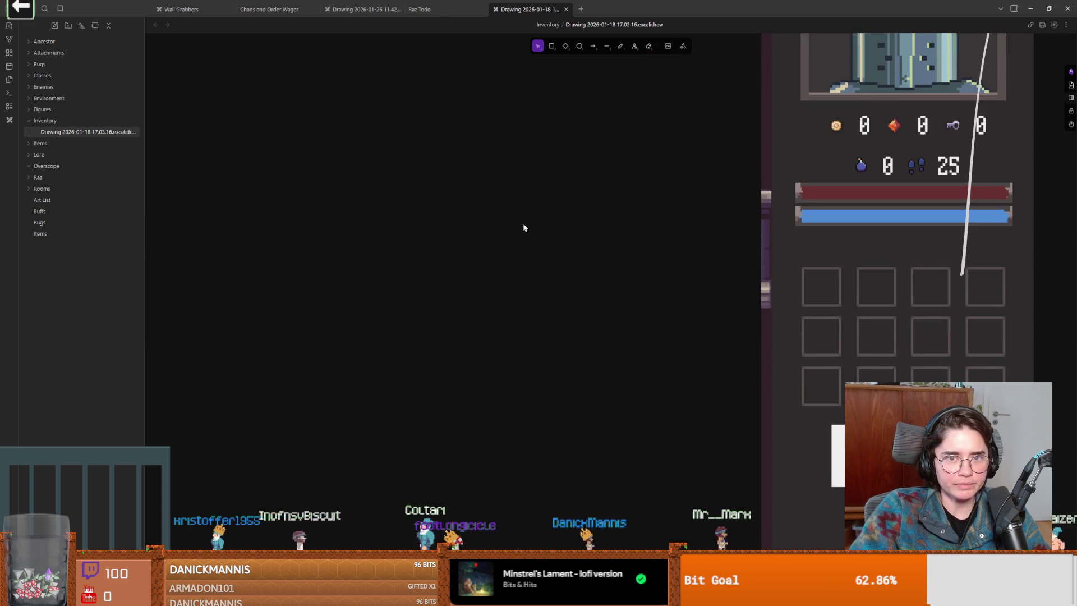
{"action": "scroll", "coordinate": [520, 224], "scroll_direction": "right", "scroll_amount": 2}
Add an 'A1 Bambu Printer' text label and a '400' price label beside it.
{"action": "left_click", "coordinate": [634, 46]}
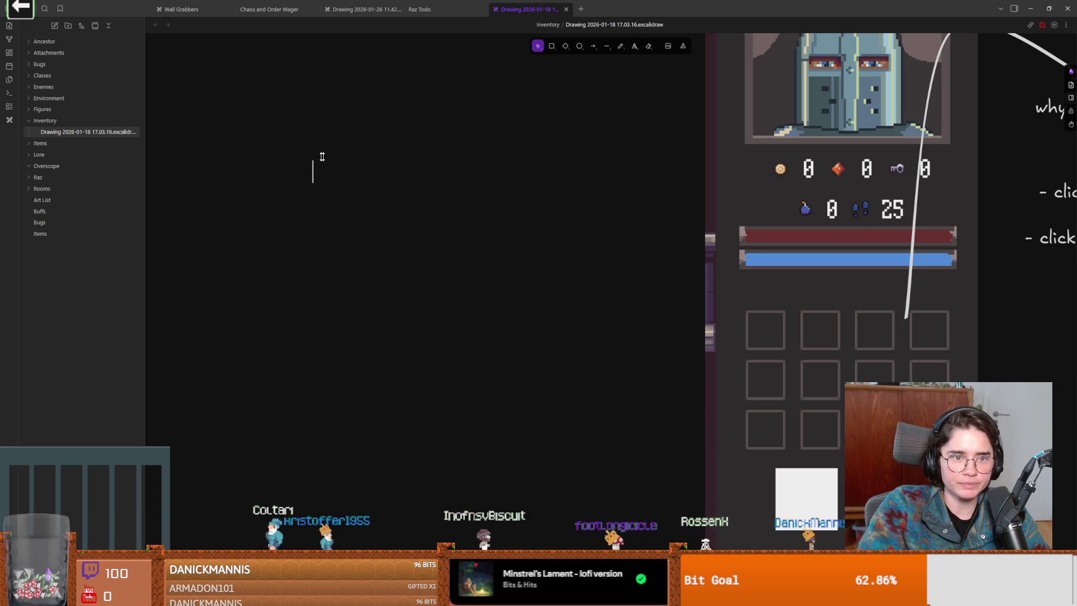
{"action": "type", "text": "A1 Bambu Printer"}
{"action": "left_click_drag", "start_coordinate": [385, 204], "coordinate": [390, 208]}
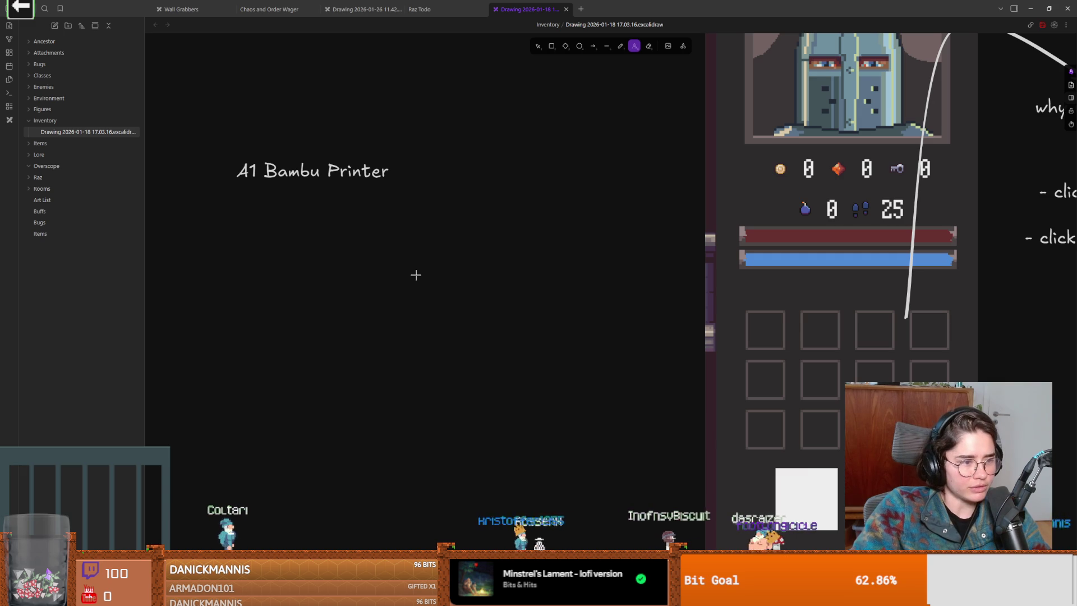
{"action": "double_click", "coordinate": [473, 217]}
{"action": "type", "text": "400"}
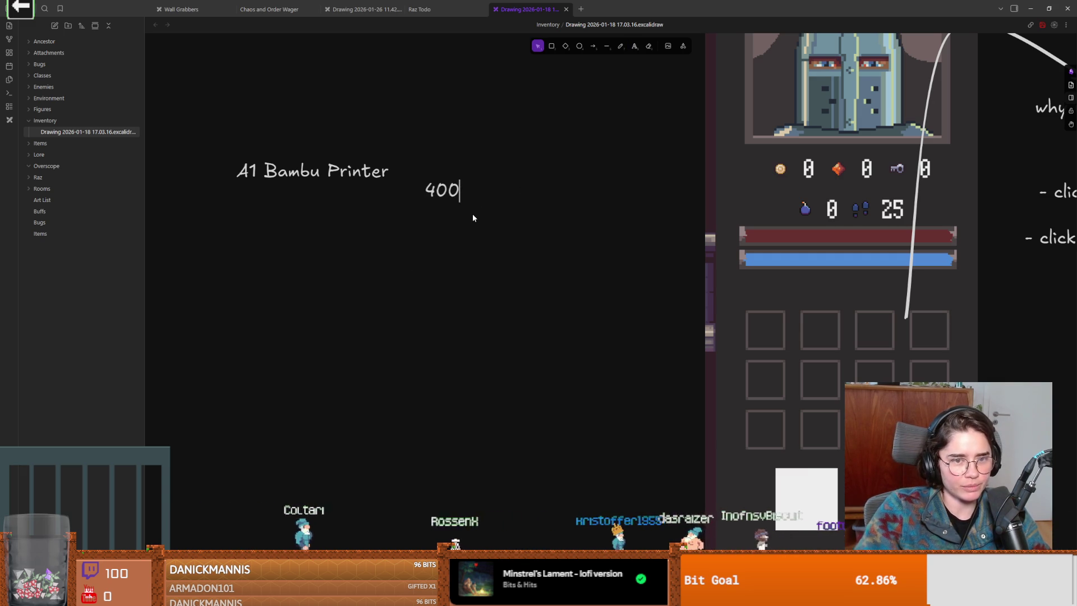
{"action": "key", "text": "Escape"}
{"action": "mouse_move", "coordinate": [448, 193]}
{"action": "left_mouse_down"}
{"action": "mouse_move", "coordinate": [447, 168]}
{"action": "mouse_move", "coordinate": [437, 166]}
{"action": "left_mouse_up"}
{"action": "left_click", "coordinate": [363, 170]}
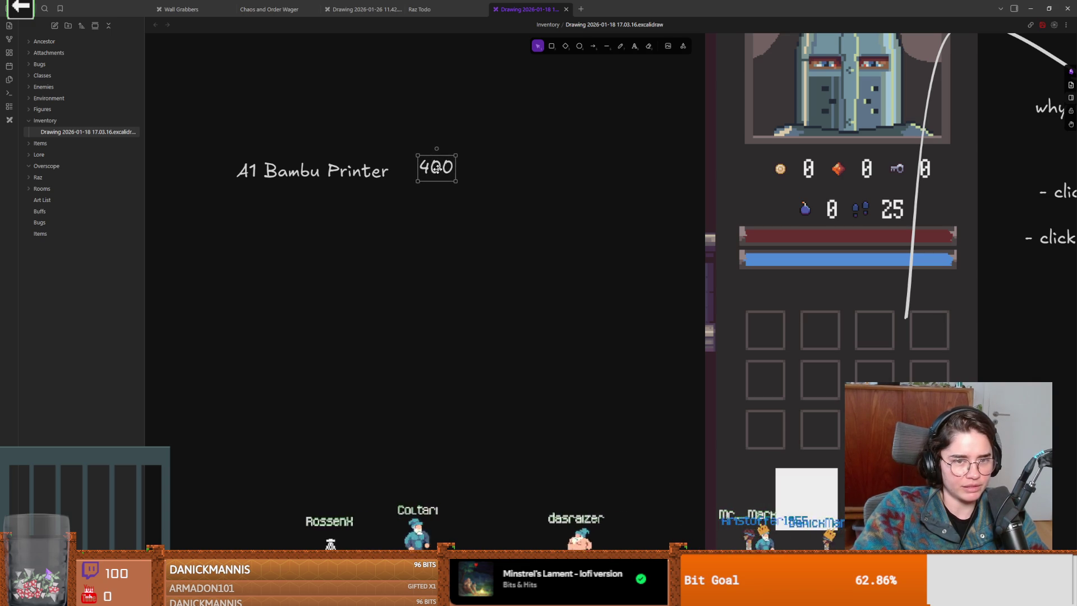
Move the printer label and price left together and start a new label below.
{"action": "key", "text": "ctrl+a"}
{"action": "left_click_drag", "start_coordinate": [481, 184], "coordinate": [375, 184]}
{"action": "key", "text": "Escape"}
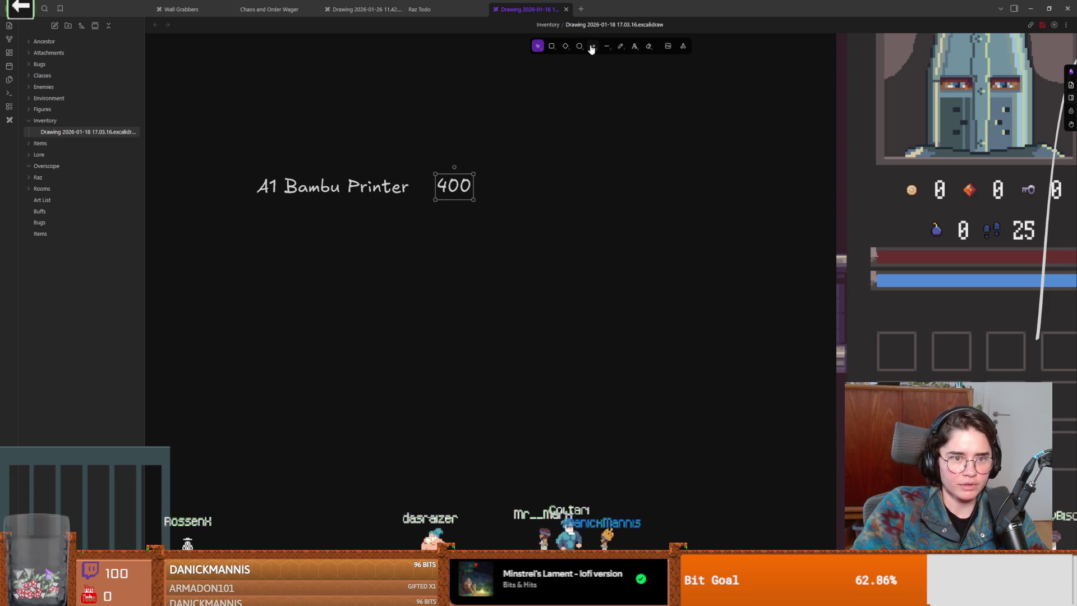
{"action": "left_click", "coordinate": [634, 46]}
{"action": "left_click", "coordinate": [257, 284]}
{"action": "type", "text": "a1 "}
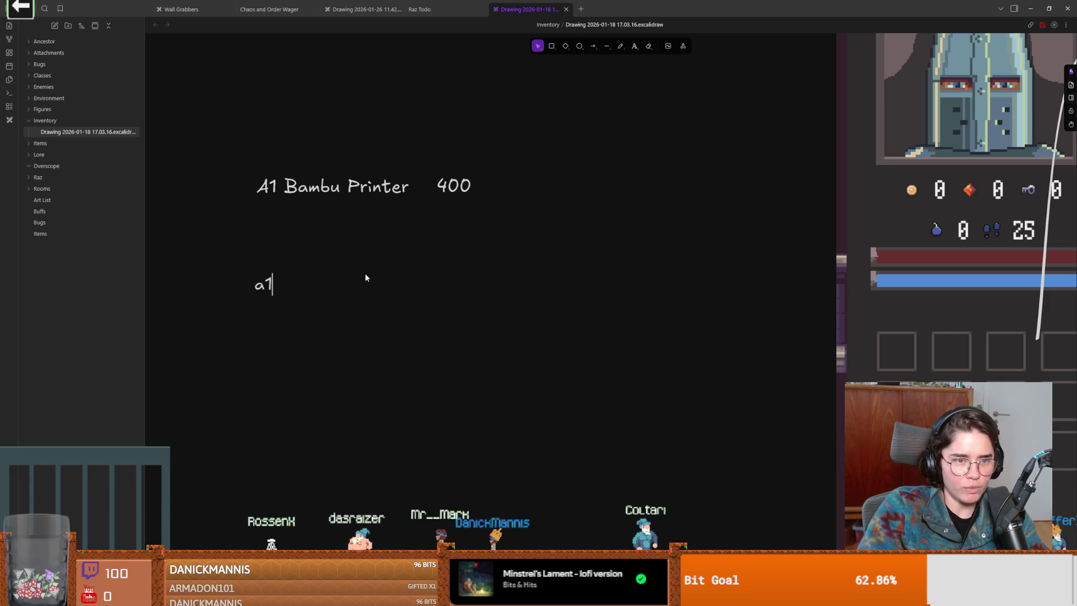
{"action": "type", "text": "Bombo"}
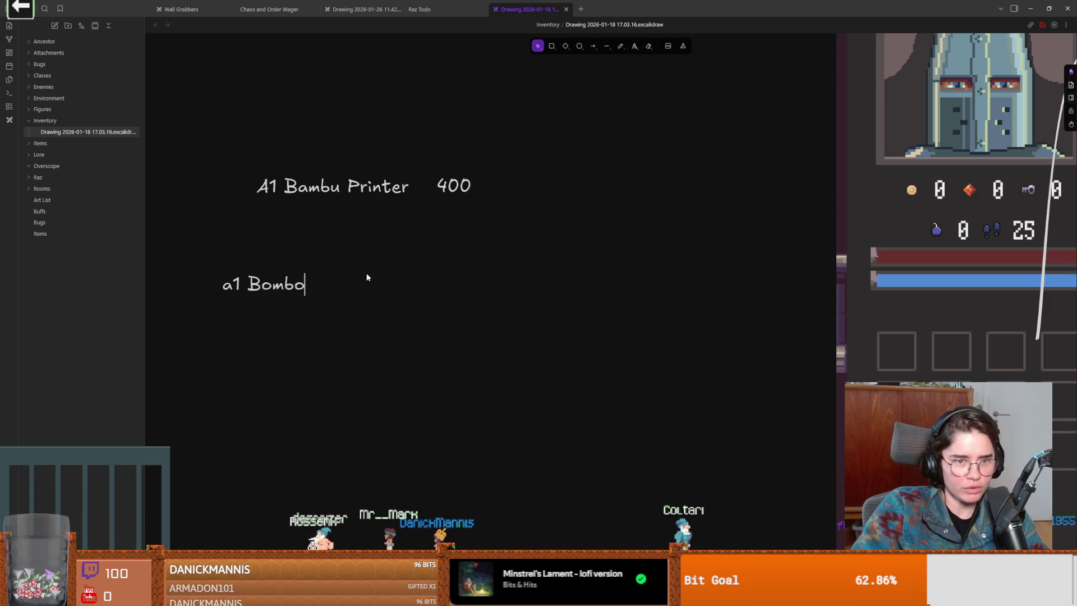
Add a '500' price label for the a1 Bombo line.
{"action": "left_click", "coordinate": [463, 195]}
{"action": "left_click", "coordinate": [634, 45]}
{"action": "left_click", "coordinate": [427, 284]}
{"action": "type", "text": "500"}
{"action": "key", "text": "Escape"}
Draw a tall box right of 500 and copy-paste it into a row of boxes.
{"action": "left_click", "coordinate": [551, 46]}
{"action": "mouse_move", "coordinate": [472, 283]}
{"action": "left_mouse_down"}
{"action": "mouse_move", "coordinate": [482, 318]}
{"action": "mouse_move", "coordinate": [544, 348]}
{"action": "mouse_move", "coordinate": [527, 357]}
{"action": "mouse_move", "coordinate": [558, 322]}
{"action": "mouse_move", "coordinate": [679, 325]}
{"action": "mouse_move", "coordinate": [664, 326]}
{"action": "left_mouse_up"}
{"action": "key", "text": "ctrl+c"}
{"action": "key", "text": "ctrl+v"}
{"action": "key", "text": "ctrl+v"}
{"action": "key", "text": "ctrl+v"}
{"action": "left_click_drag", "start_coordinate": [564, 180], "coordinate": [274, 205]}
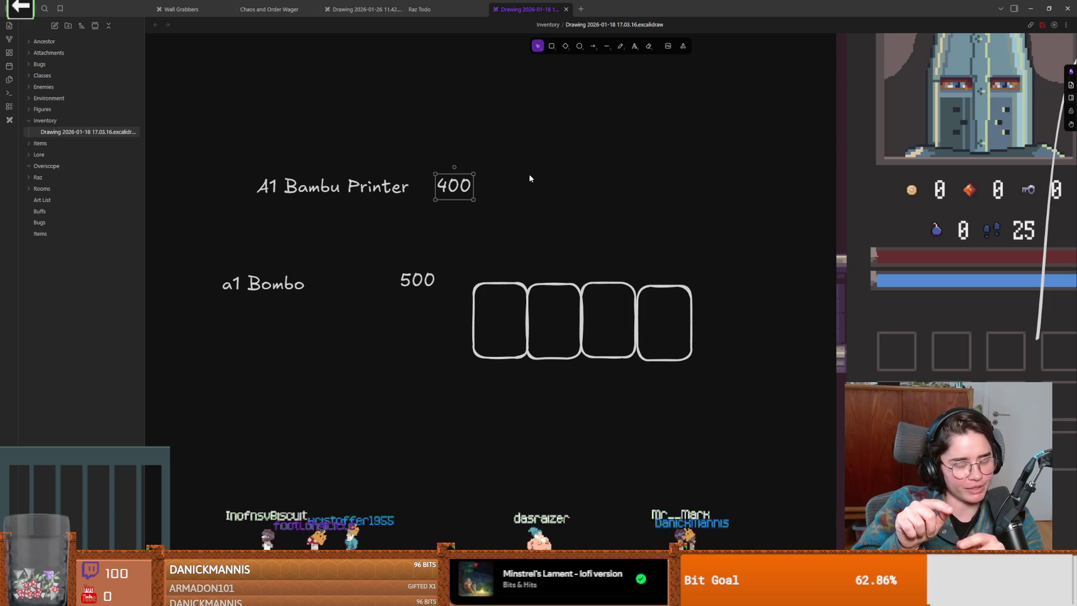
{"action": "key", "text": "Escape"}
Move the 500 label left and place a1 Bombo next to it.
{"action": "left_click_drag", "start_coordinate": [403, 282], "coordinate": [374, 286]}
{"action": "left_click", "coordinate": [287, 287]}
{"action": "left_click_drag", "start_coordinate": [288, 286], "coordinate": [336, 287]}
{"action": "left_click", "coordinate": [570, 203]}
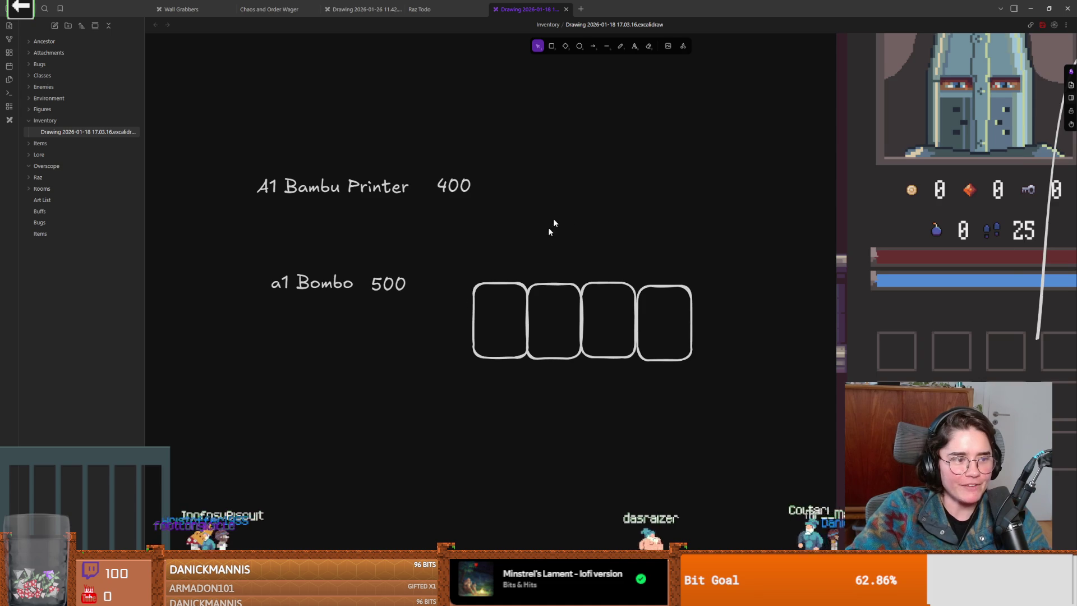
{"action": "left_click", "coordinate": [552, 45]}
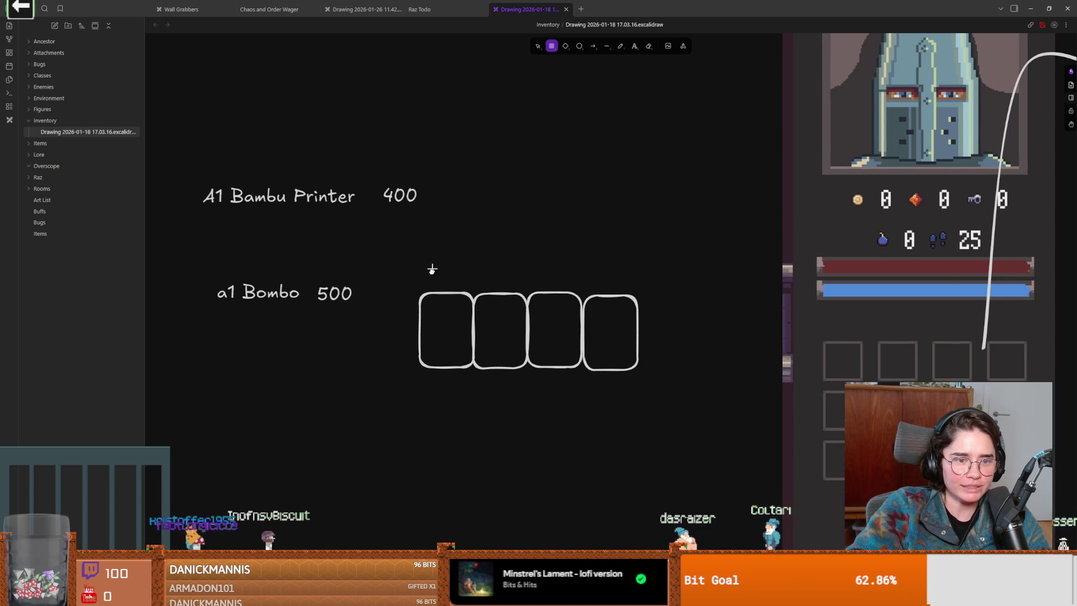
Draw a wide box below the labels and split it with three vertical lines.
{"action": "left_click_drag", "start_coordinate": [403, 321], "coordinate": [523, 386]}
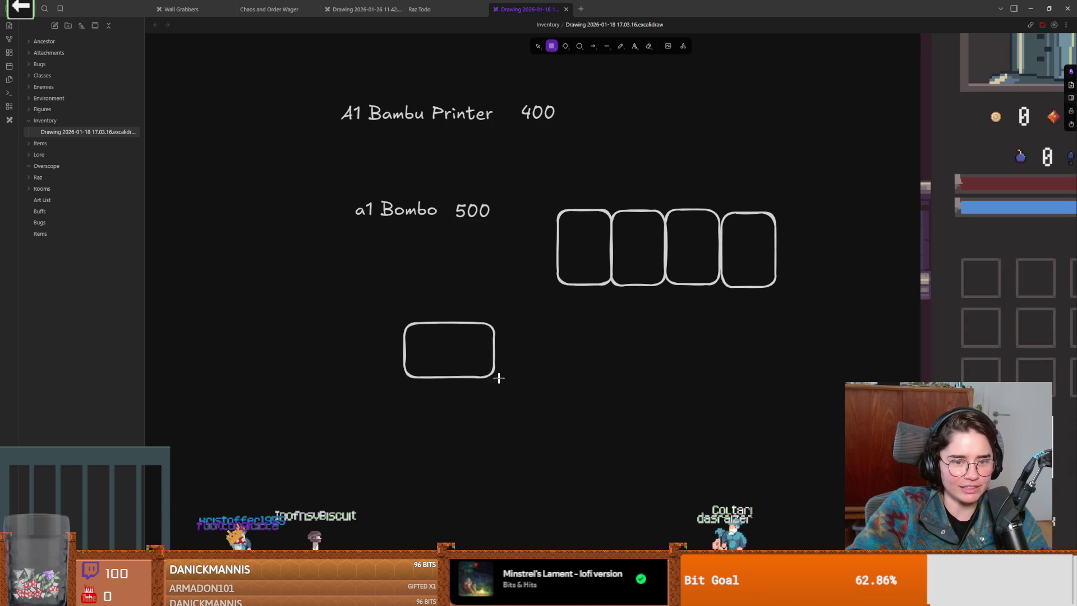
{"action": "key", "text": "l"}
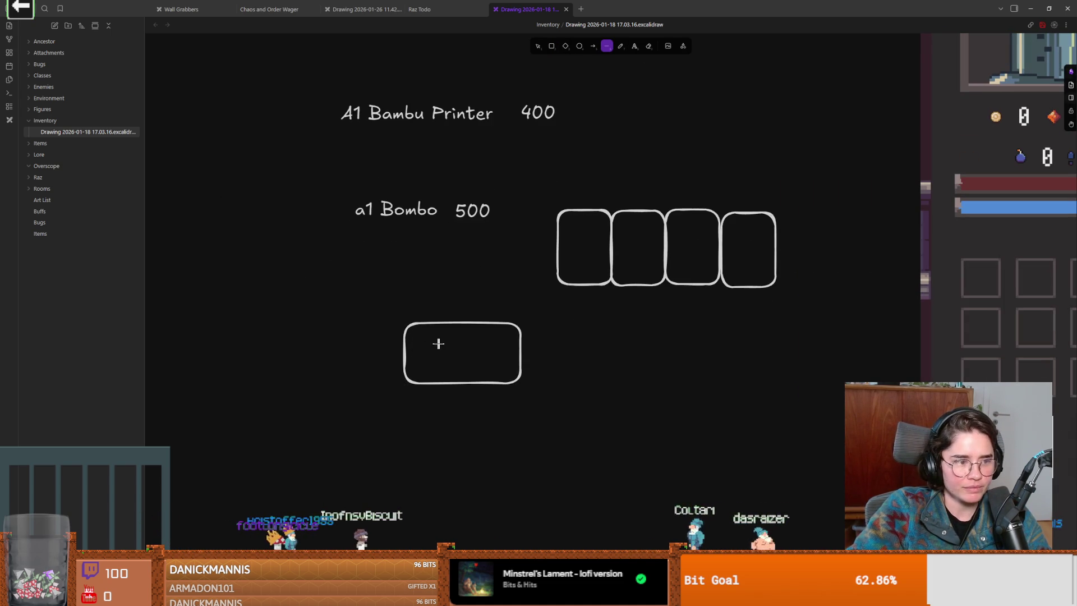
{"action": "left_click_drag", "start_coordinate": [432, 360], "coordinate": [433, 367]}
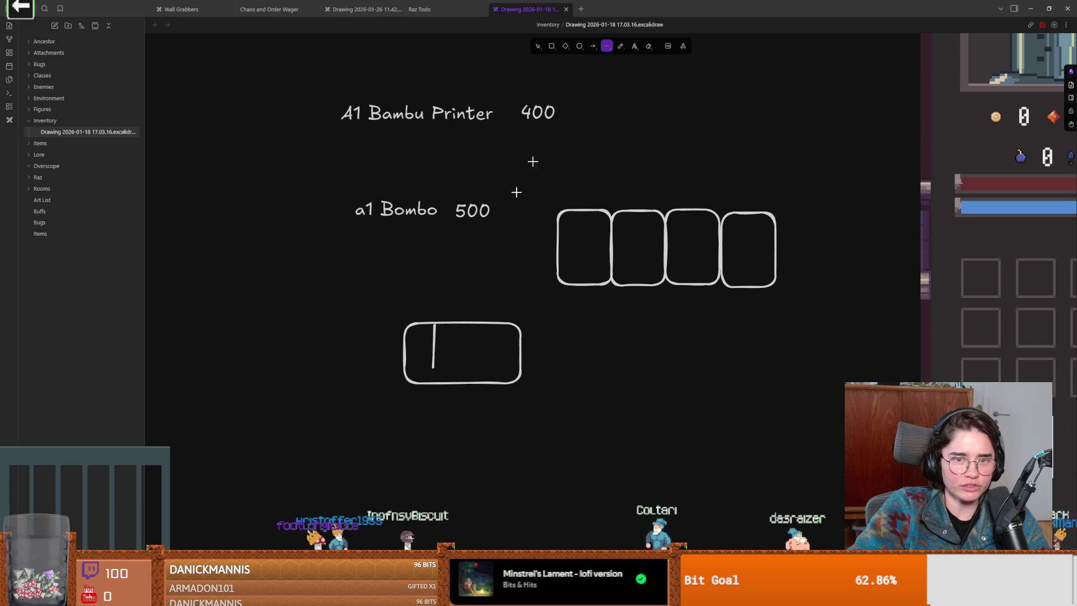
{"action": "left_click_drag", "start_coordinate": [460, 323], "coordinate": [460, 383]}
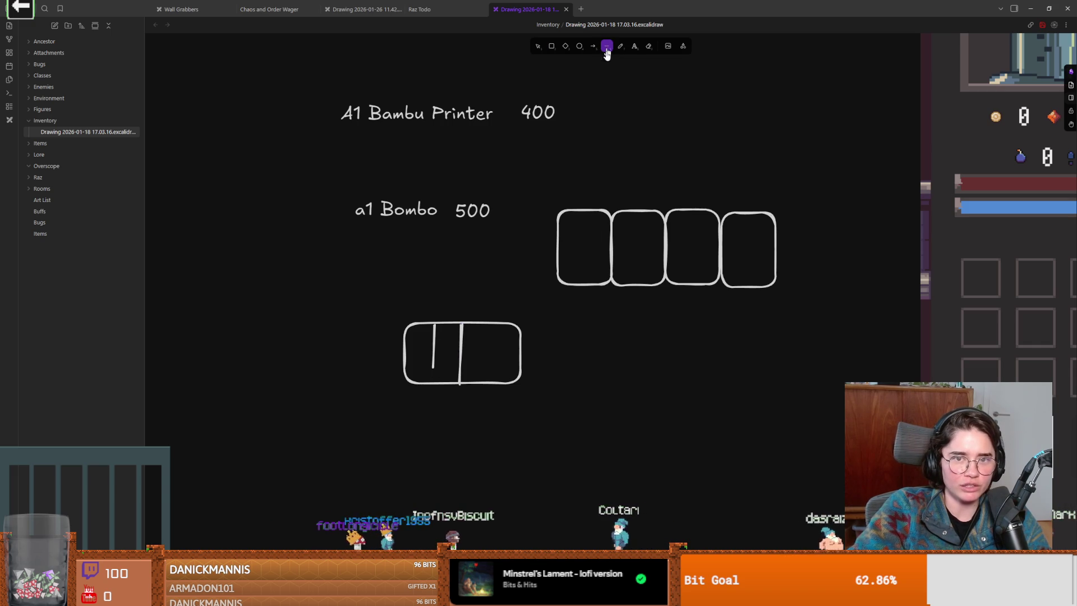
{"action": "left_click_drag", "start_coordinate": [492, 324], "coordinate": [491, 393]}
Correct the 'a1 Bombo' label to 'a1 combo'.
{"action": "left_click", "coordinate": [387, 211]}
{"action": "double_click", "coordinate": [387, 211]}
{"action": "left_click", "coordinate": [363, 210]}
{"action": "key", "text": "Delete"}
{"action": "type", "text": "c"}
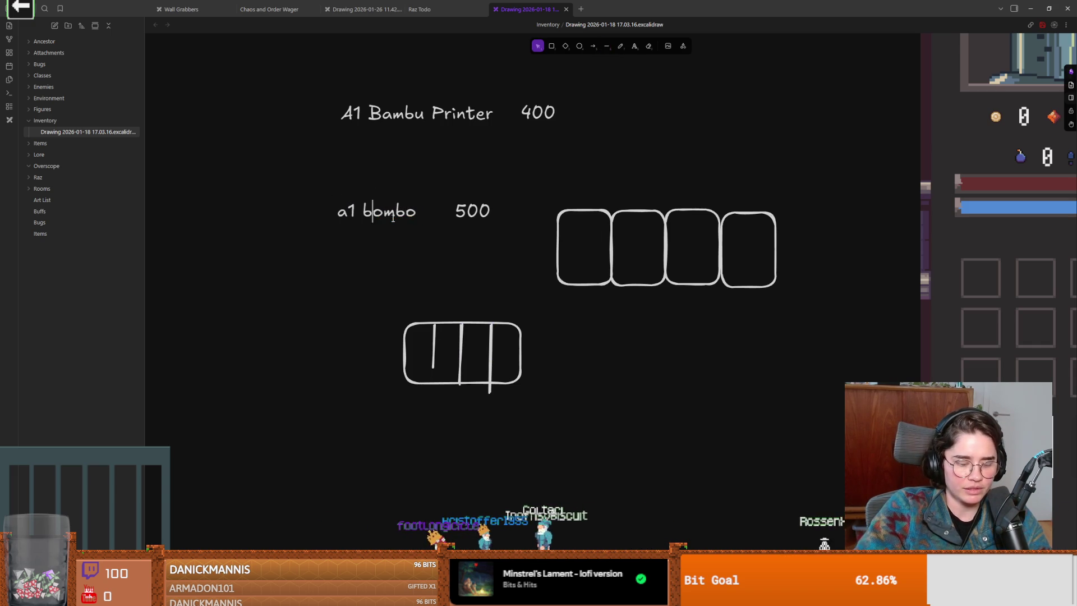
{"action": "scroll", "coordinate": [365, 325], "scroll_direction": "up", "scroll_amount": 1}
{"action": "left_click", "coordinate": [524, 378]}
Move the split box below the a1 combo row and place 500 beside a1 combo.
{"action": "left_click", "coordinate": [456, 156]}
{"action": "left_click_drag", "start_coordinate": [313, 109], "coordinate": [564, 155]}
{"action": "left_click_drag", "start_coordinate": [361, 329], "coordinate": [578, 423]}
{"action": "left_click_drag", "start_coordinate": [470, 388], "coordinate": [703, 176]}
{"action": "left_click", "coordinate": [538, 202]}
{"action": "mouse_move", "coordinate": [484, 229]}
{"action": "left_mouse_down"}
{"action": "mouse_move", "coordinate": [469, 236]}
{"action": "mouse_move", "coordinate": [508, 227]}
{"action": "left_mouse_up"}
{"action": "left_click", "coordinate": [534, 231]}
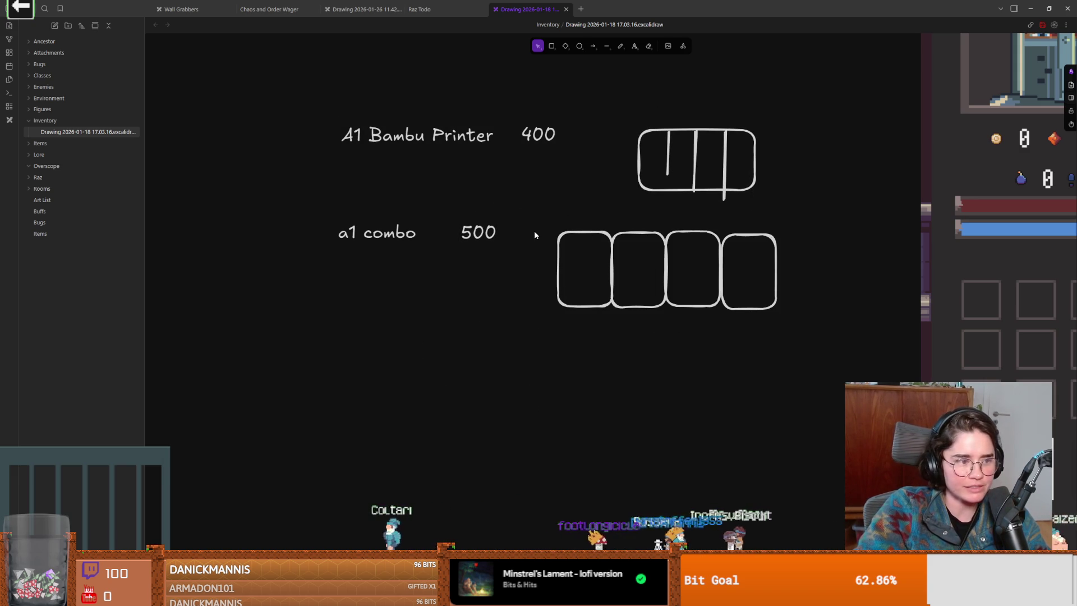
{"action": "mouse_move", "coordinate": [609, 123]}
{"action": "left_mouse_down"}
{"action": "mouse_move", "coordinate": [766, 201]}
{"action": "mouse_move", "coordinate": [500, 375]}
{"action": "mouse_move", "coordinate": [596, 479]}
{"action": "left_mouse_up"}
{"action": "left_click", "coordinate": [476, 476]}
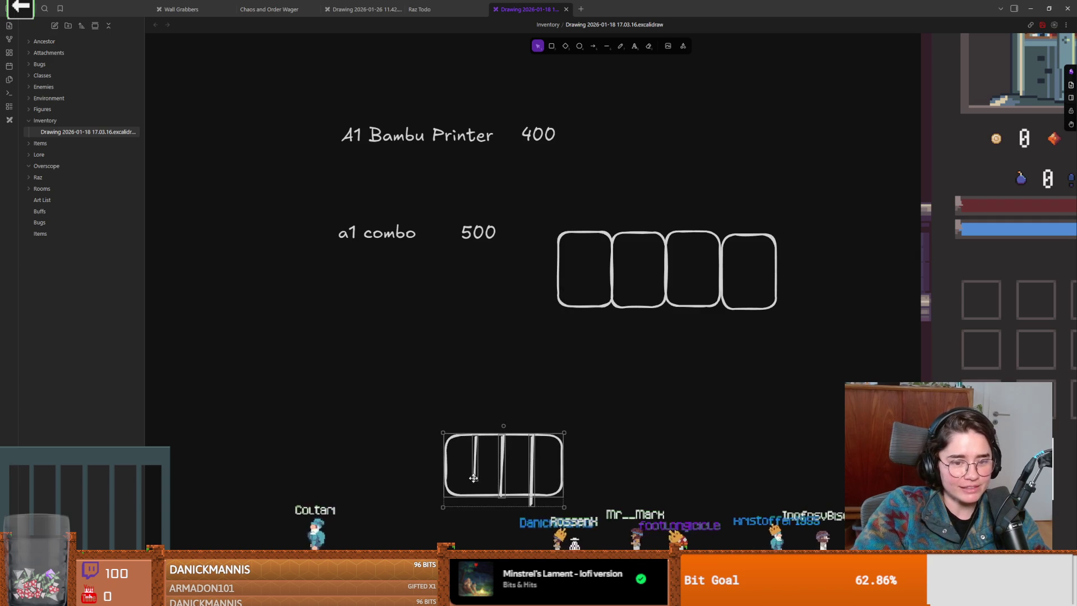
{"action": "key", "text": "Escape"}
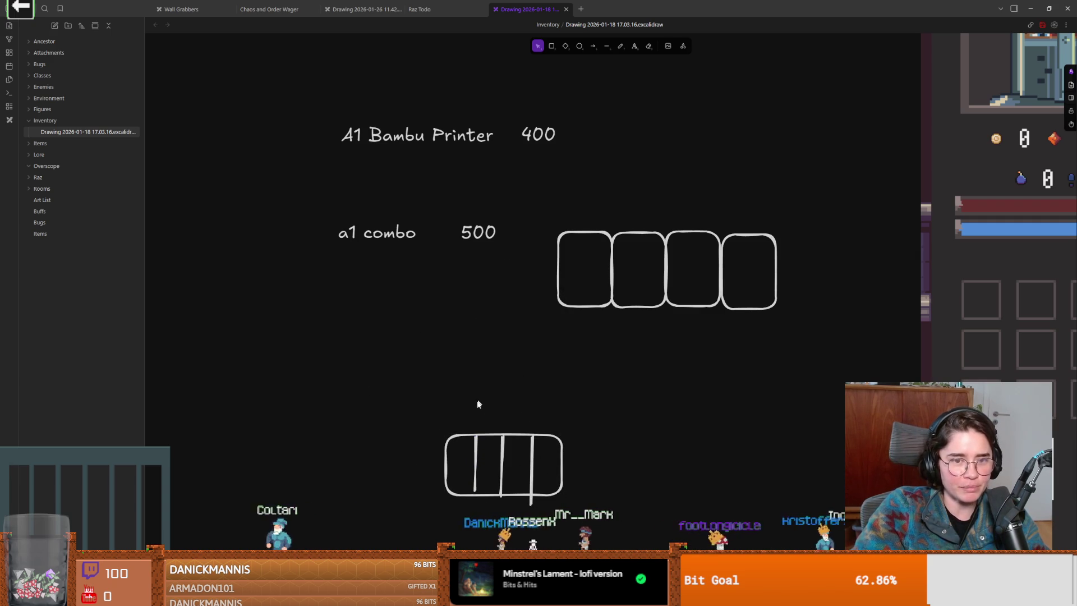
Place a '600' text label above the split box.
{"action": "left_click", "coordinate": [620, 46]}
{"action": "mouse_move", "coordinate": [510, 415]}
{"action": "left_mouse_down"}
{"action": "mouse_move", "coordinate": [509, 435]}
{"action": "mouse_move", "coordinate": [557, 401]}
{"action": "mouse_move", "coordinate": [606, 391]}
{"action": "left_mouse_up"}
{"action": "type", "text": "600"}
Move the price beside the split box and change it from 600 to 500.
{"action": "left_click_drag", "start_coordinate": [488, 471], "coordinate": [455, 397]}
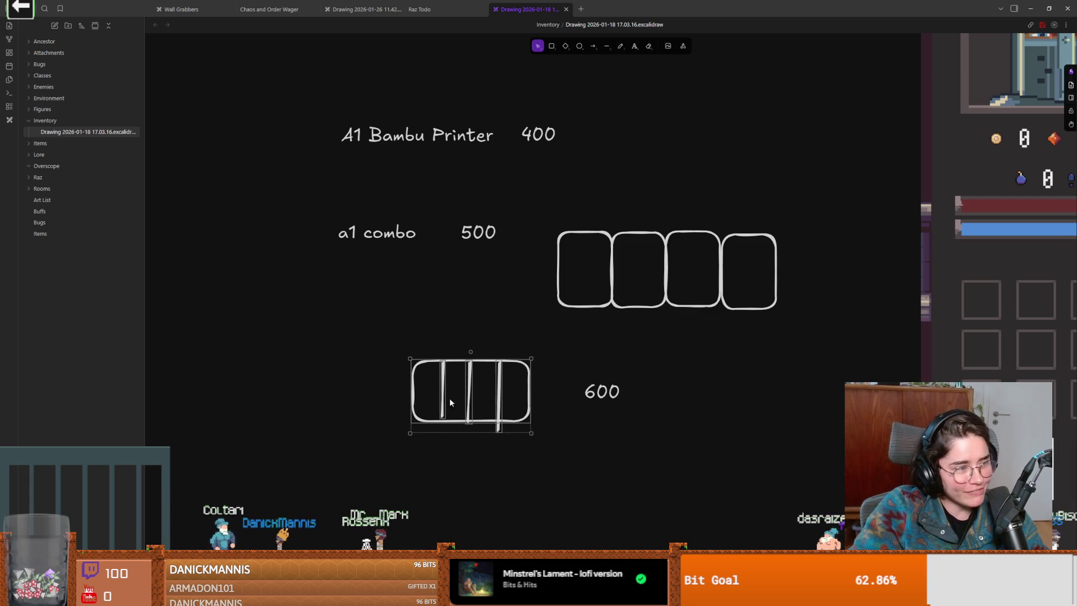
{"action": "left_click_drag", "start_coordinate": [354, 324], "coordinate": [564, 444]}
{"action": "left_click", "coordinate": [603, 404]}
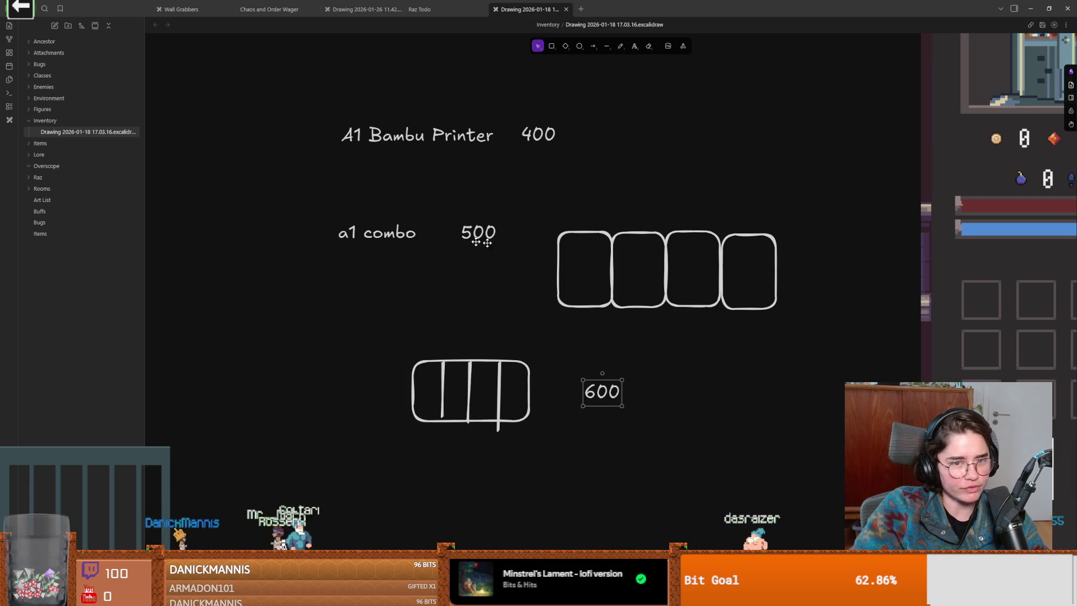
{"action": "double_click", "coordinate": [594, 390]}
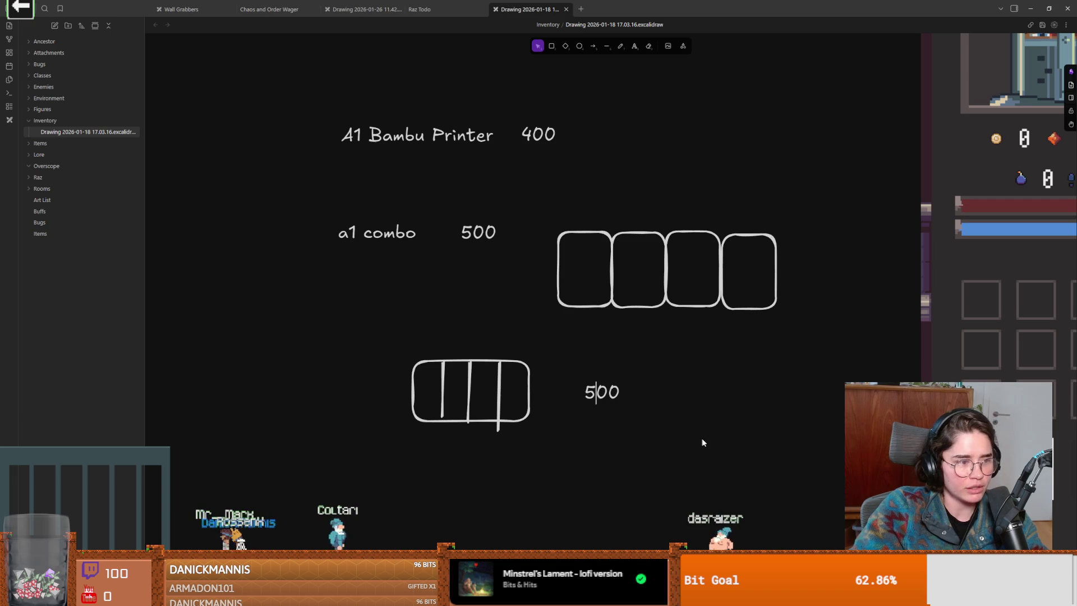
{"action": "key", "text": "Escape"}
Shift and narrow the four-bar box toward its label, then bring up system search.
{"action": "left_click_drag", "start_coordinate": [315, 107], "coordinate": [639, 180]}
{"action": "left_click_drag", "start_coordinate": [320, 199], "coordinate": [512, 288]}
{"action": "left_click_drag", "start_coordinate": [489, 398], "coordinate": [506, 407]}
{"action": "mouse_move", "coordinate": [427, 401]}
{"action": "left_mouse_down"}
{"action": "mouse_move", "coordinate": [476, 401]}
{"action": "mouse_move", "coordinate": [446, 401]}
{"action": "left_mouse_up"}
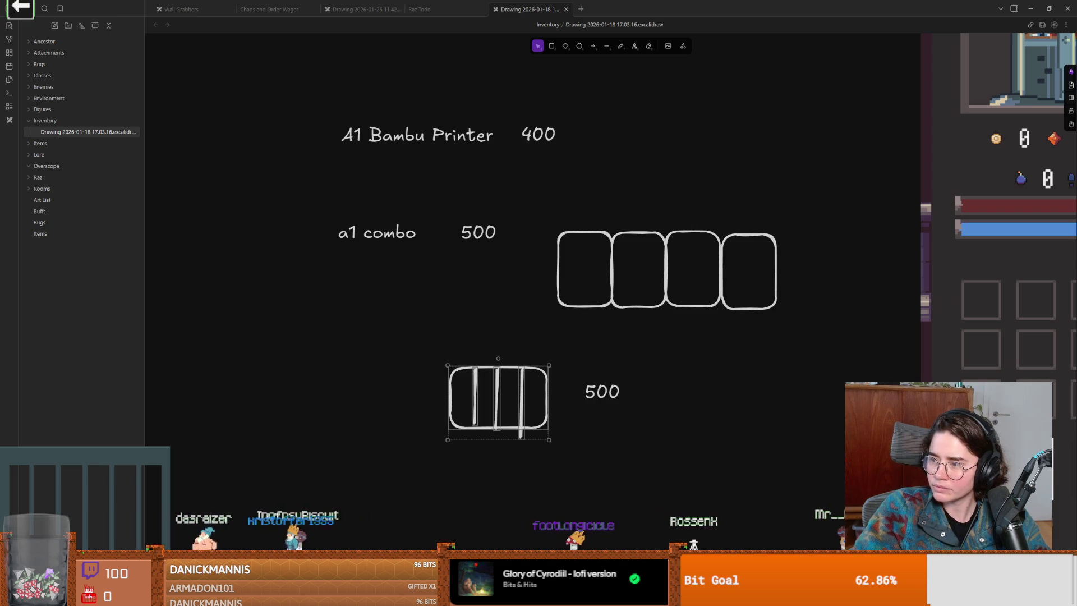
{"action": "key", "text": "super"}
{"action": "type", "text": "sn"}
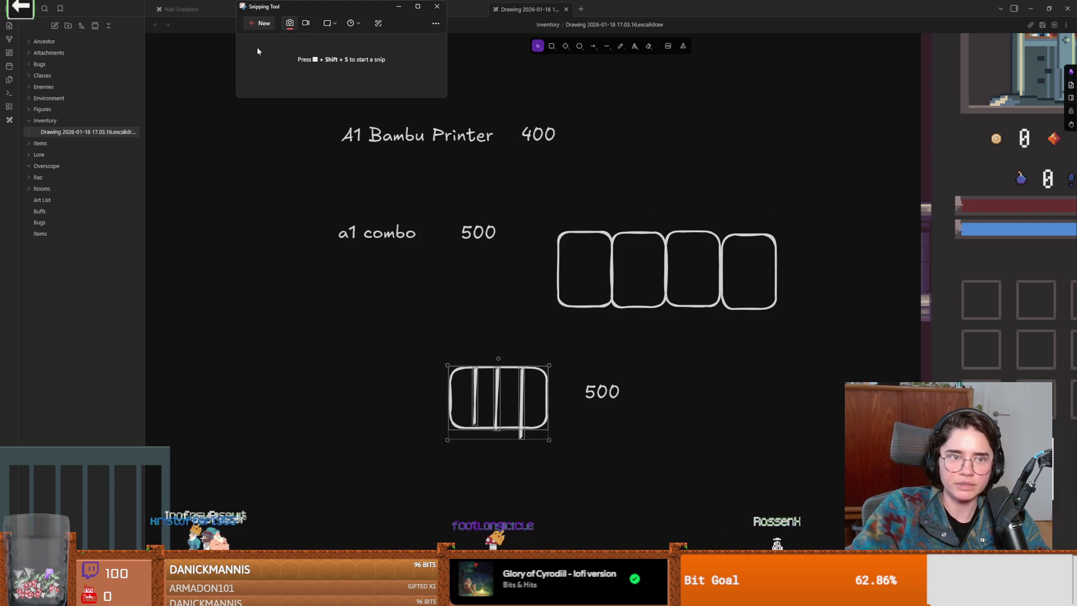
{"action": "key", "text": "ctrl+n"}
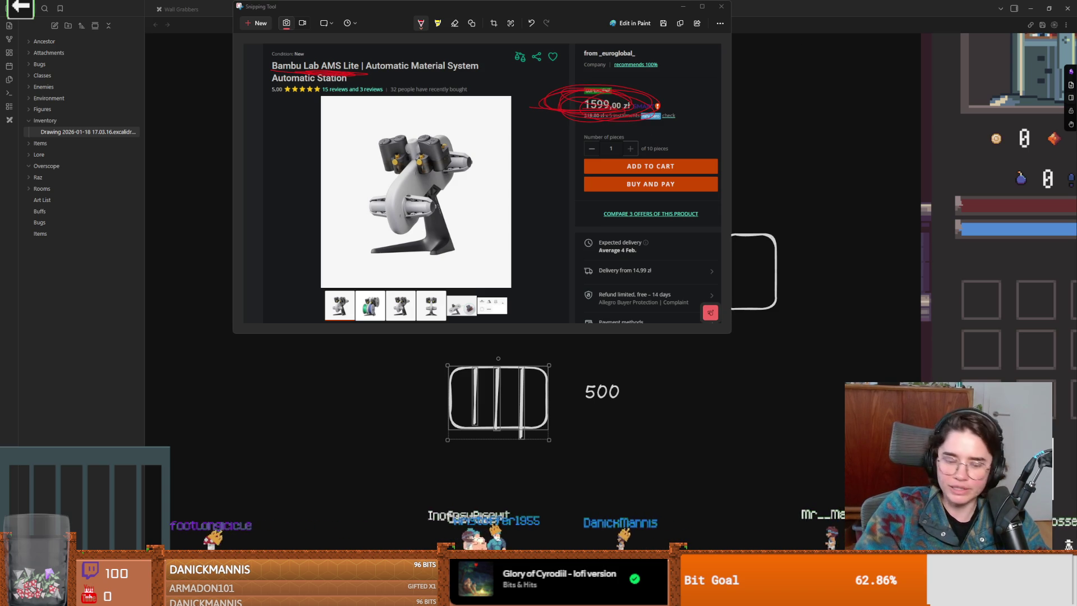
{"action": "key", "text": "alt+Tab"}
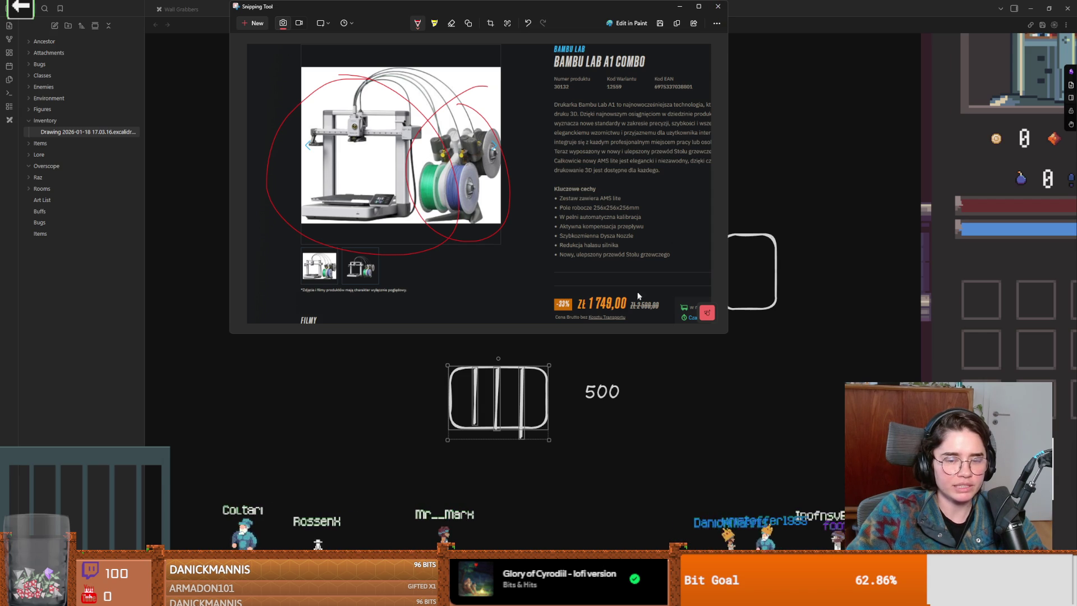
{"action": "left_click", "coordinate": [717, 7]}
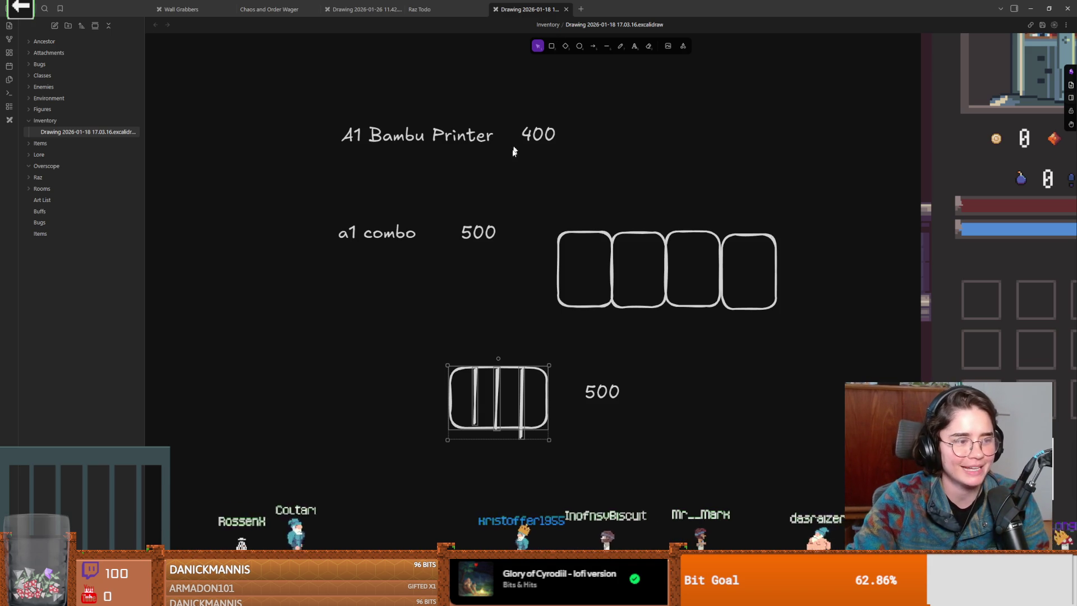
{"action": "scroll", "coordinate": [457, 296], "scroll_direction": "down", "scroll_amount": 1}
{"action": "scroll", "coordinate": [457, 296], "scroll_direction": "left", "scroll_amount": 1}
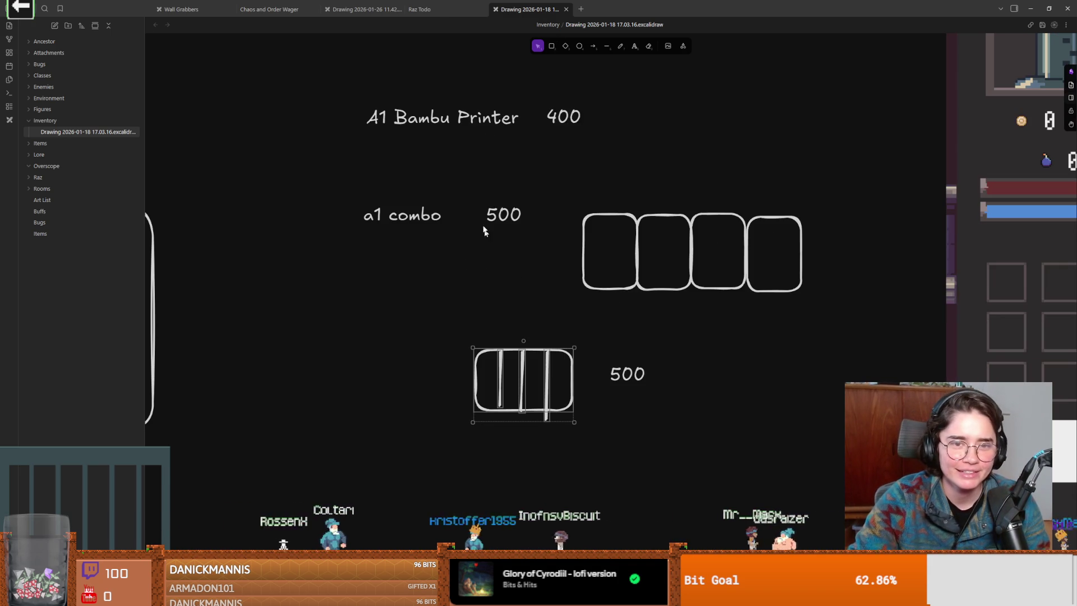
{"action": "key", "text": "alt+Tab"}
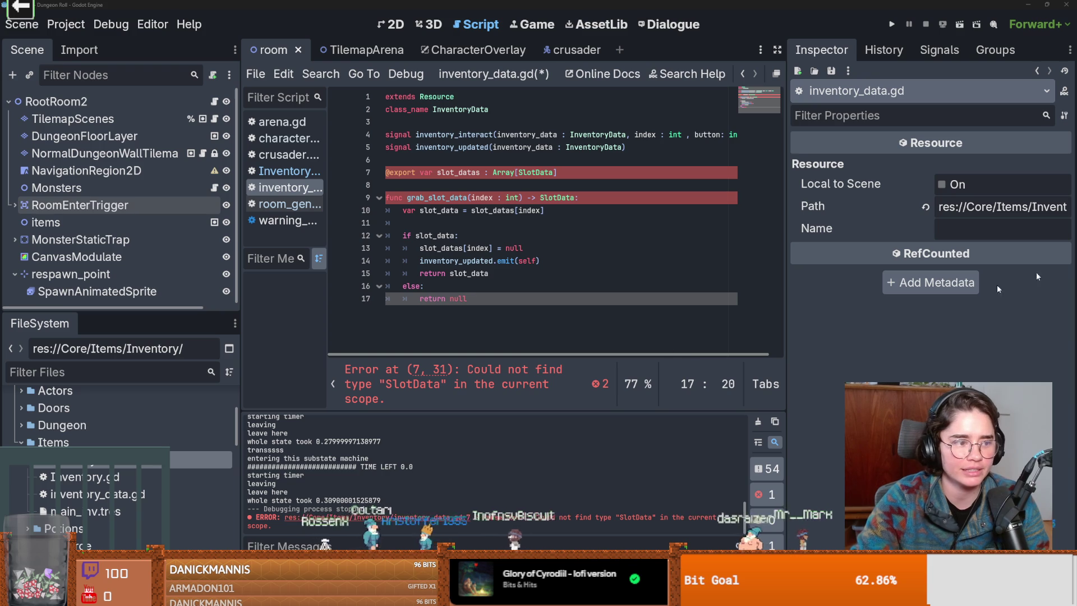
Click through inventory_data.gd lines around grab_slot_data and glance at the Items folder options.
{"action": "key", "text": "Return"}
{"action": "left_click", "coordinate": [489, 184]}
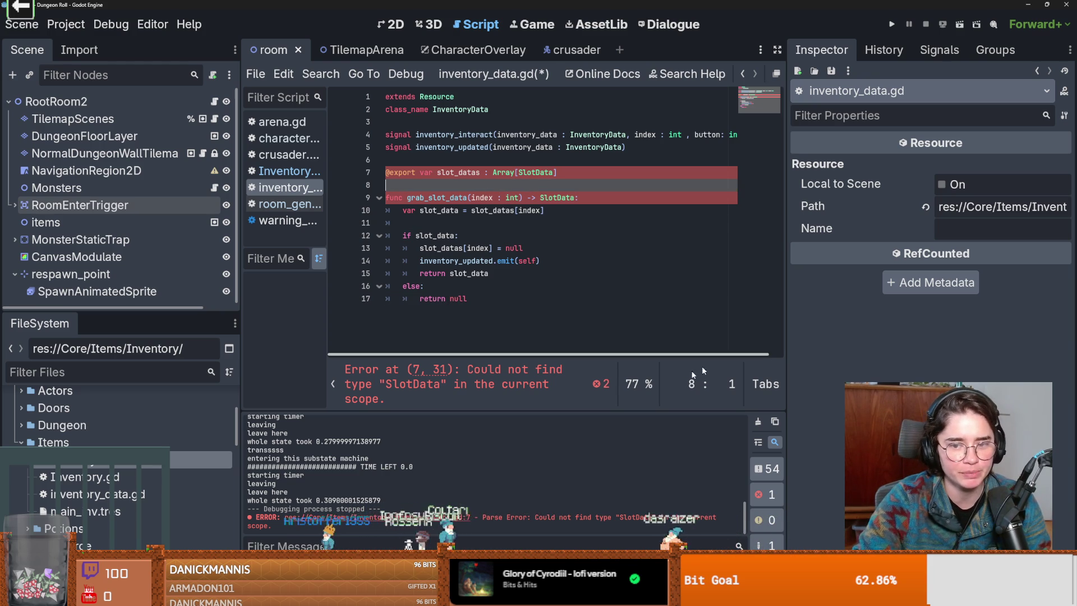
{"action": "left_click", "coordinate": [465, 199]}
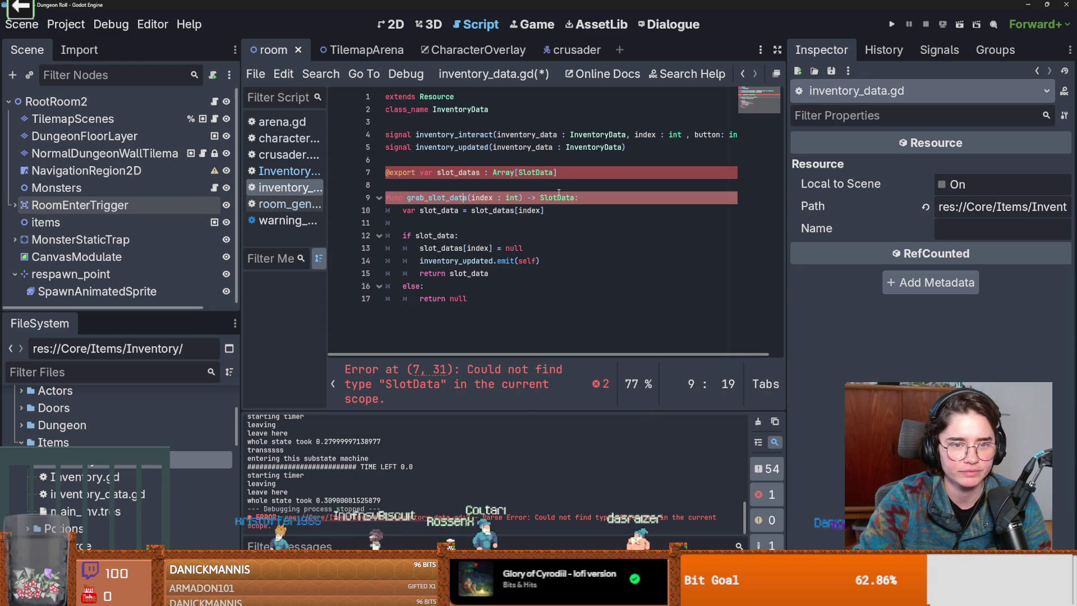
{"action": "right_click", "coordinate": [88, 468]}
{"action": "left_click", "coordinate": [364, 452]}
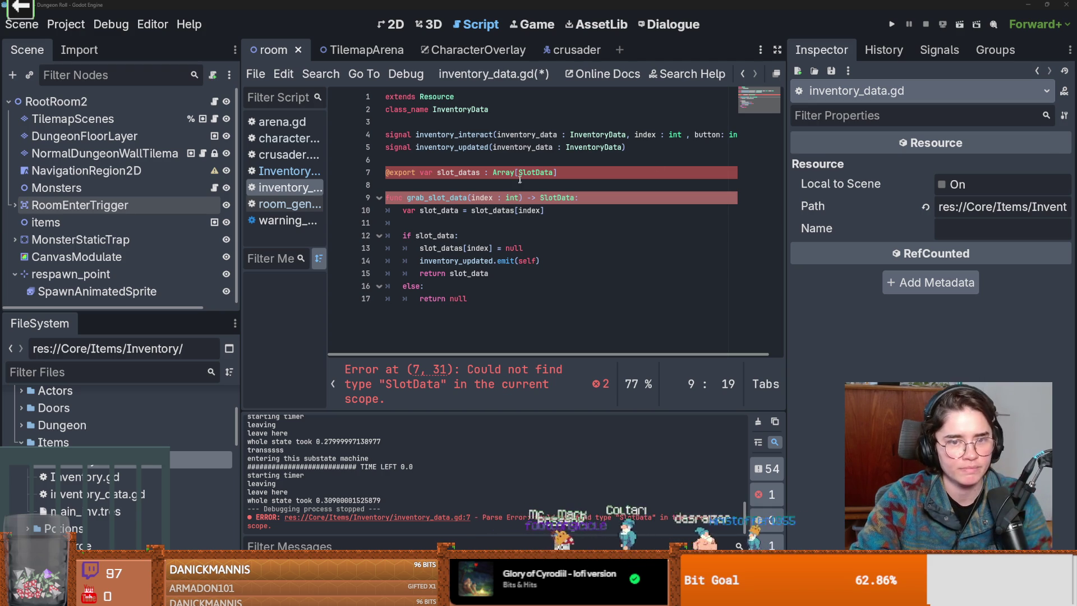
Move the caret through the grab_slot_data lines back to the empty line 8.
{"action": "key", "text": "Up"}
{"action": "left_click", "coordinate": [486, 211]}
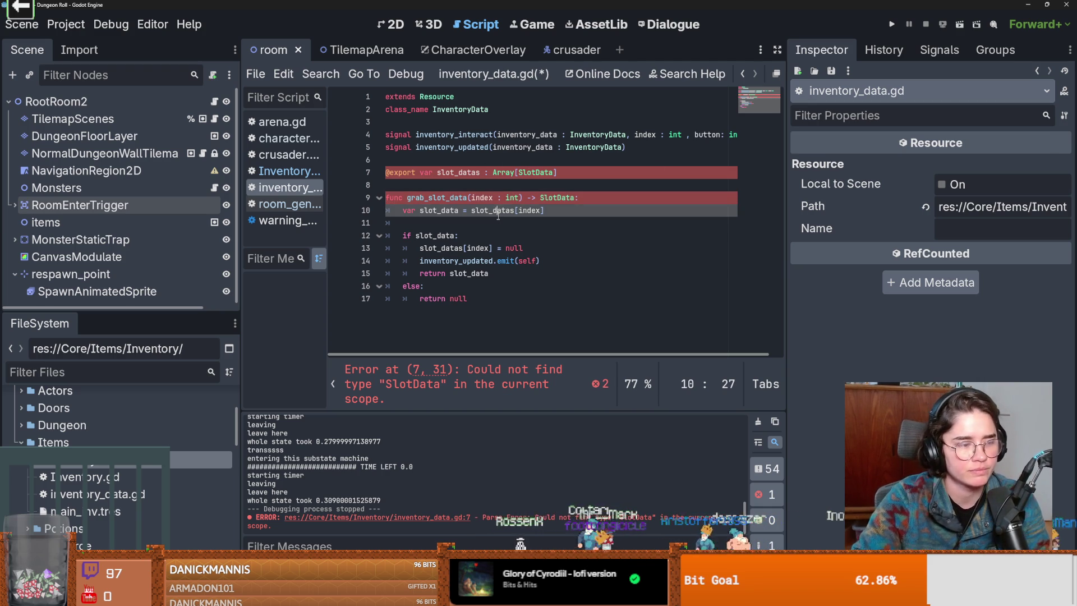
{"action": "left_click", "coordinate": [510, 294]}
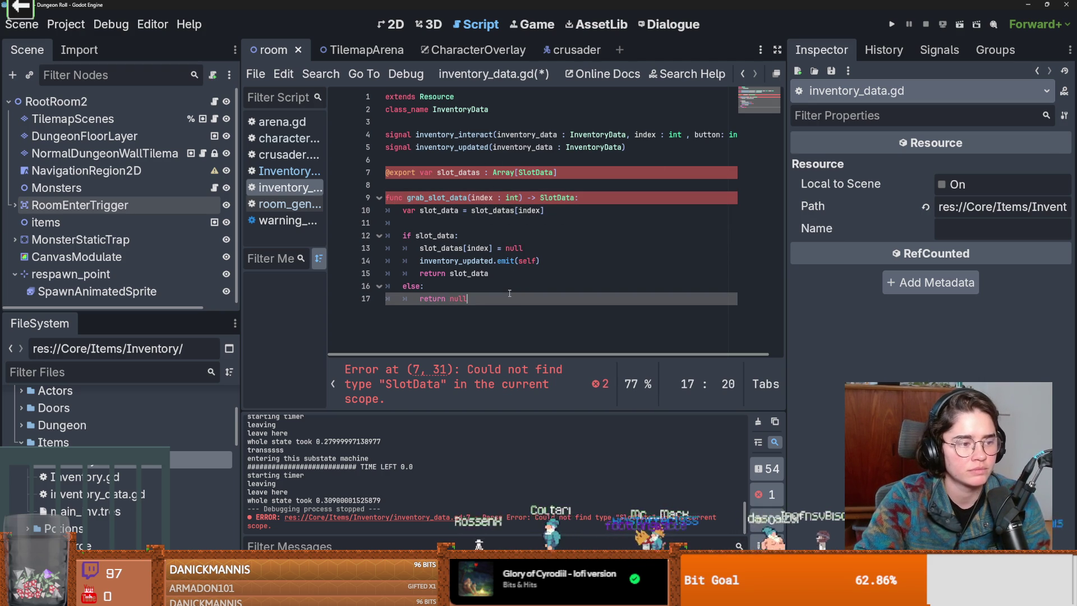
{"action": "key", "text": "Up"}
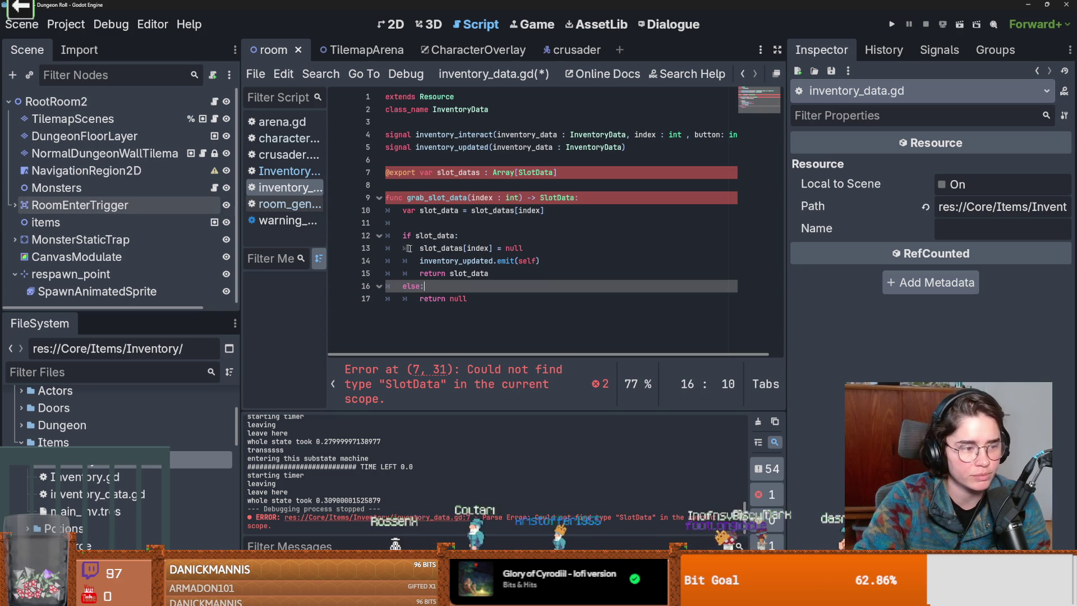
{"action": "key", "text": "Up"}
{"action": "key", "text": "Up"}
{"action": "key", "text": "Up"}
{"action": "key", "text": "Up"}
{"action": "key", "text": "Up"}
{"action": "key", "text": "Up"}
{"action": "key", "text": "Up"}
{"action": "key", "text": "Up"}
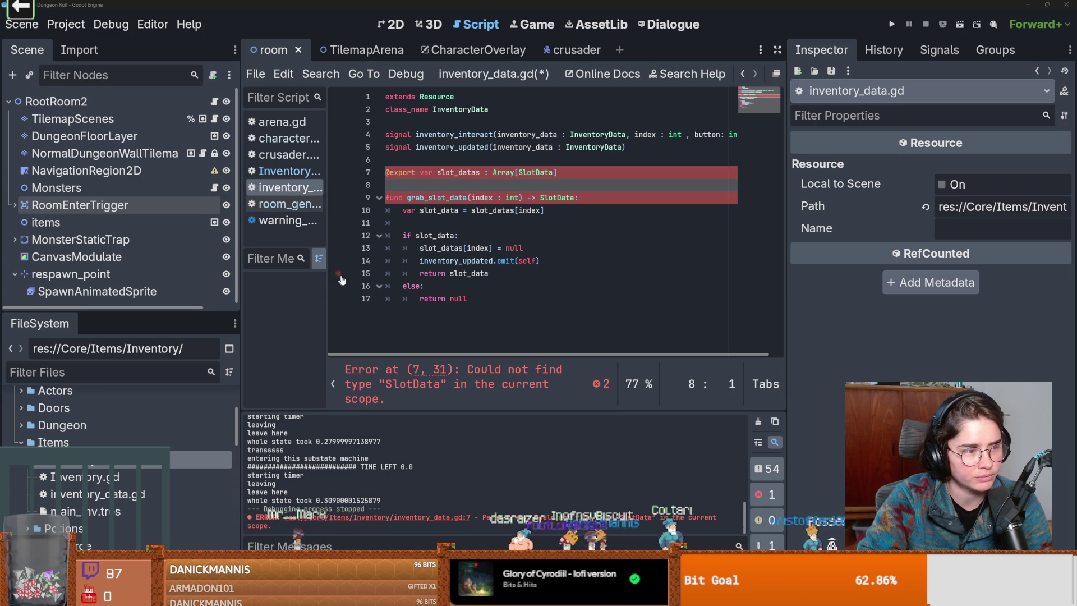
Check lines 15, 17 and 11, then switch to the Bambu Lab A1 product page.
{"action": "left_click", "coordinate": [448, 274]}
{"action": "left_click", "coordinate": [438, 299]}
{"action": "left_click", "coordinate": [404, 223]}
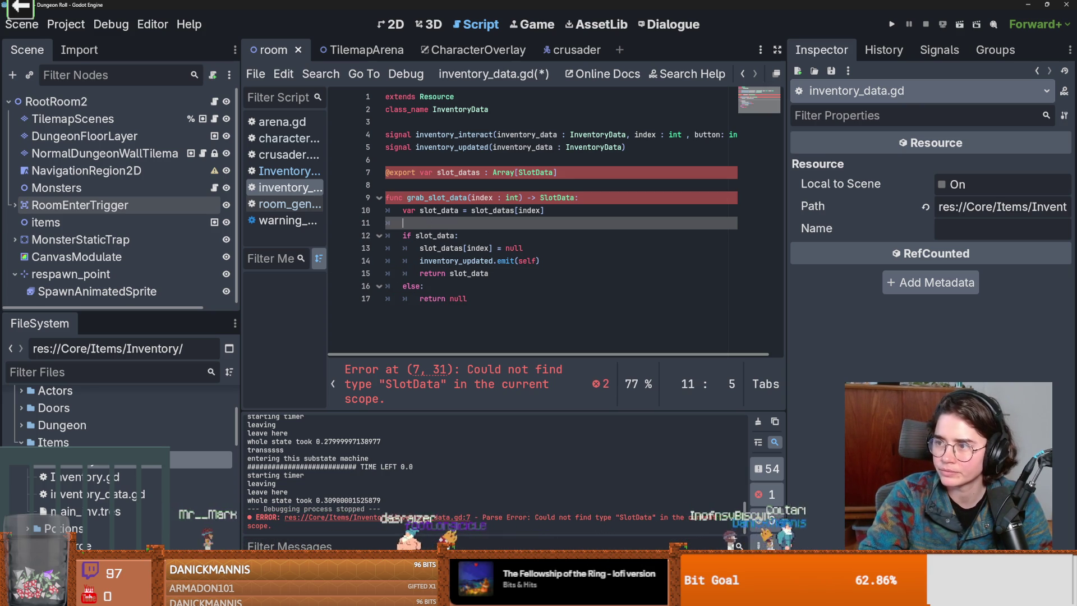
{"action": "key", "text": "alt+Tab"}
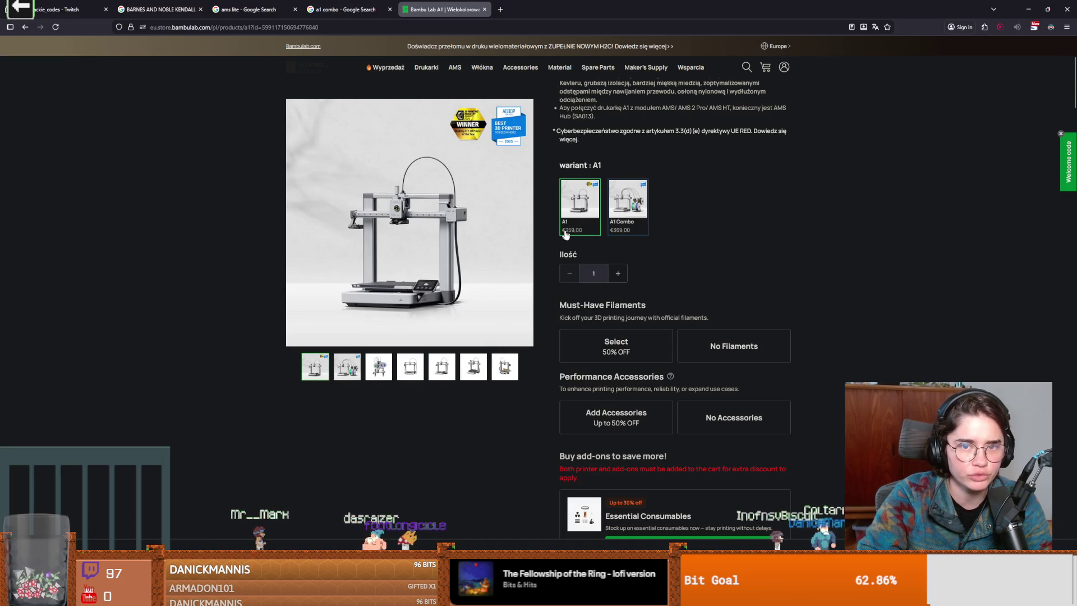
Compare the A1 Combo (€359) and A1 (€259) variants, then return to Godot.
{"action": "left_click", "coordinate": [615, 231]}
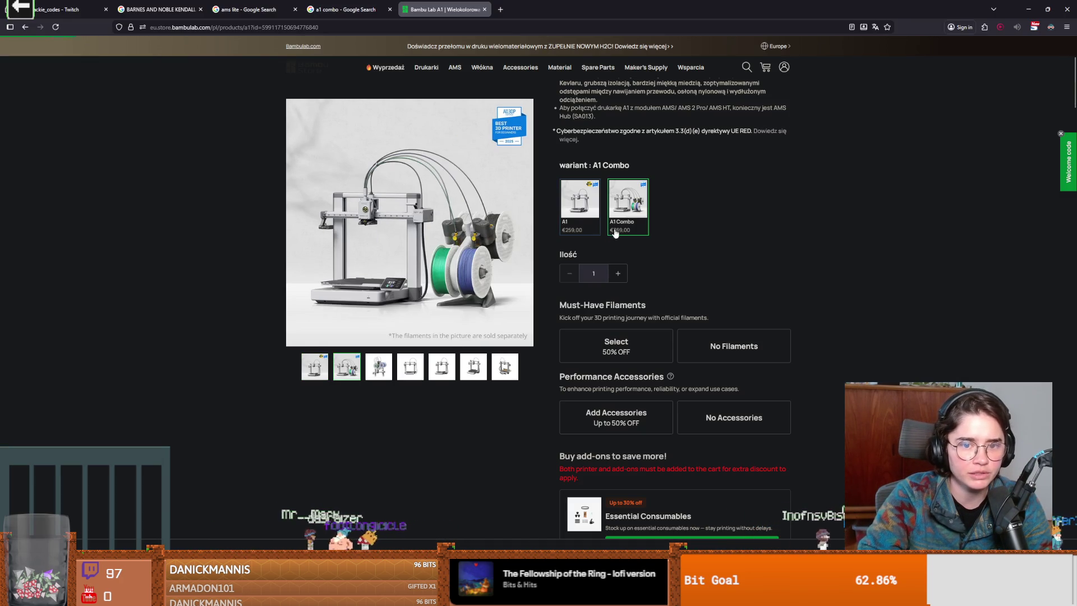
{"action": "left_click", "coordinate": [585, 233]}
{"action": "left_click", "coordinate": [631, 232]}
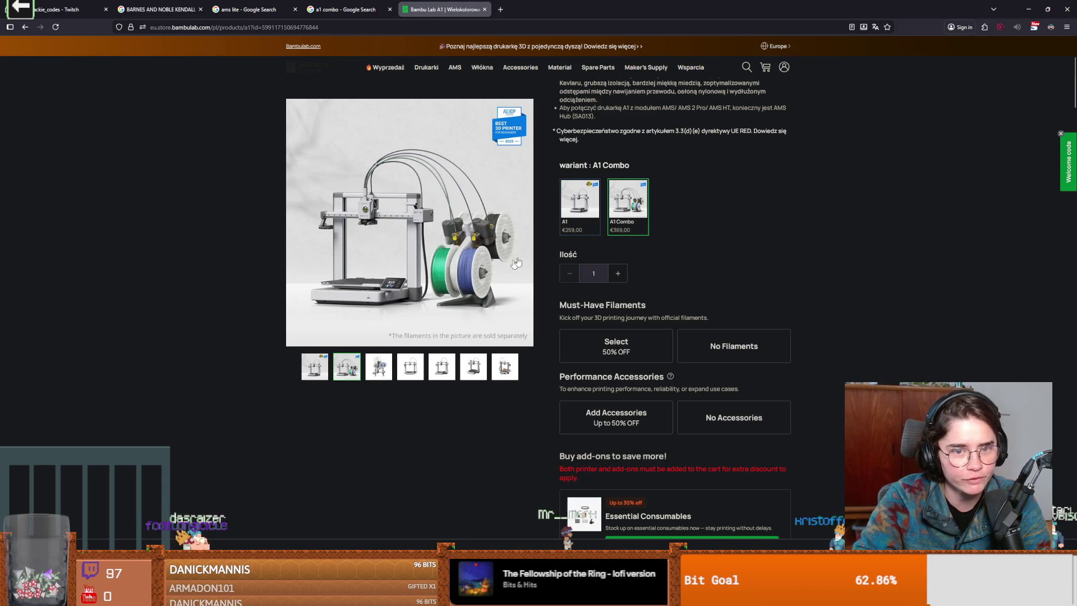
{"action": "key", "text": "alt+Tab"}
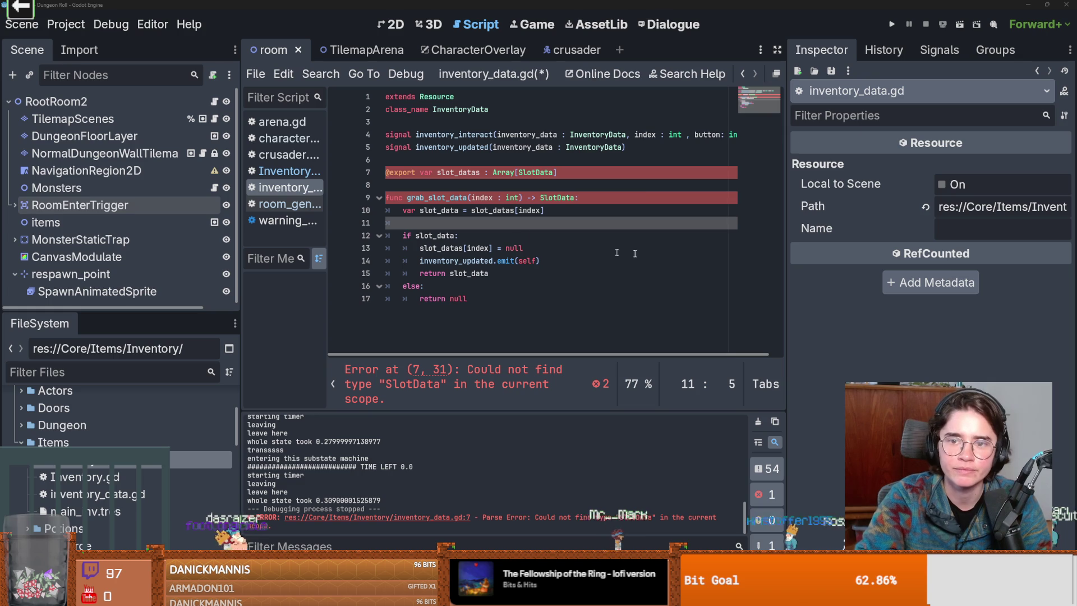
Create a new script named slot_data.gd in the Inventory folder.
{"action": "right_click", "coordinate": [76, 459]}
{"action": "mouse_move", "coordinate": [127, 335]}
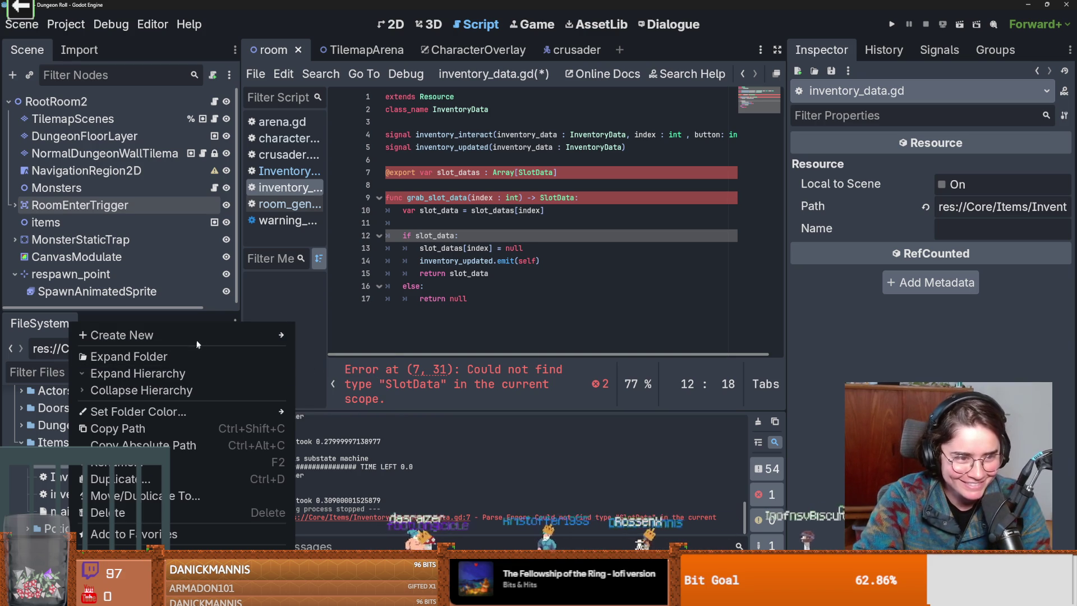
{"action": "left_click", "coordinate": [353, 371]}
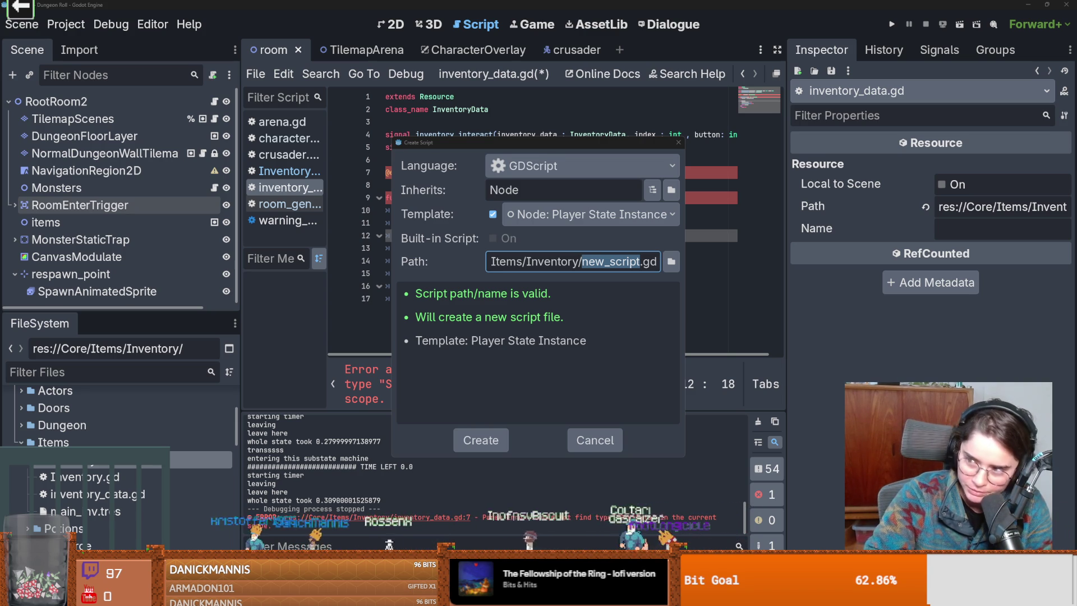
{"action": "left_click", "coordinate": [643, 262]}
{"action": "left_click_drag", "start_coordinate": [597, 263], "coordinate": [581, 262]}
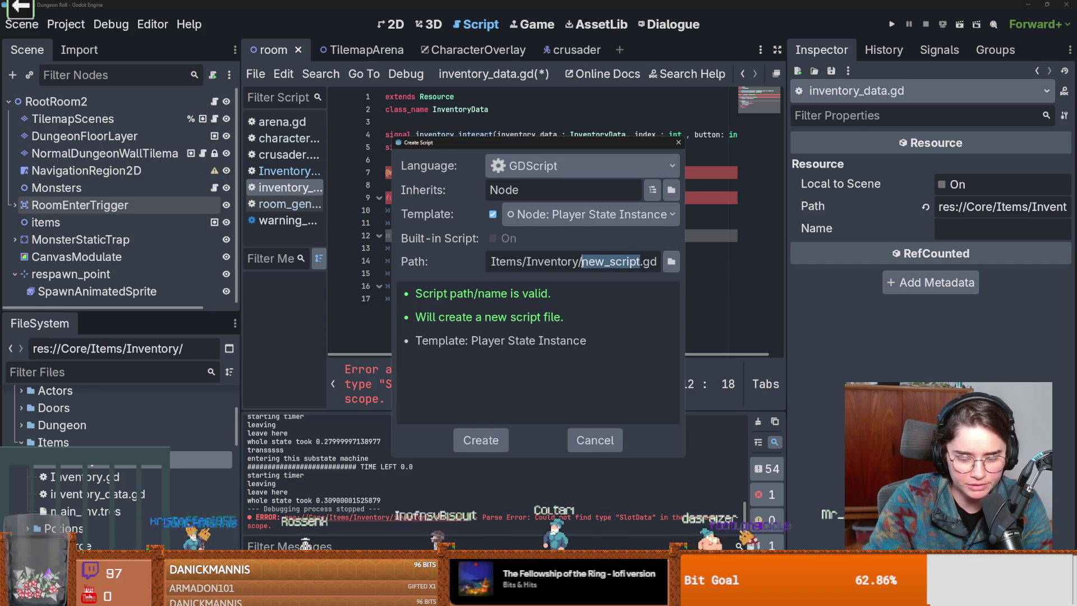
{"action": "type", "text": "slot_data"}
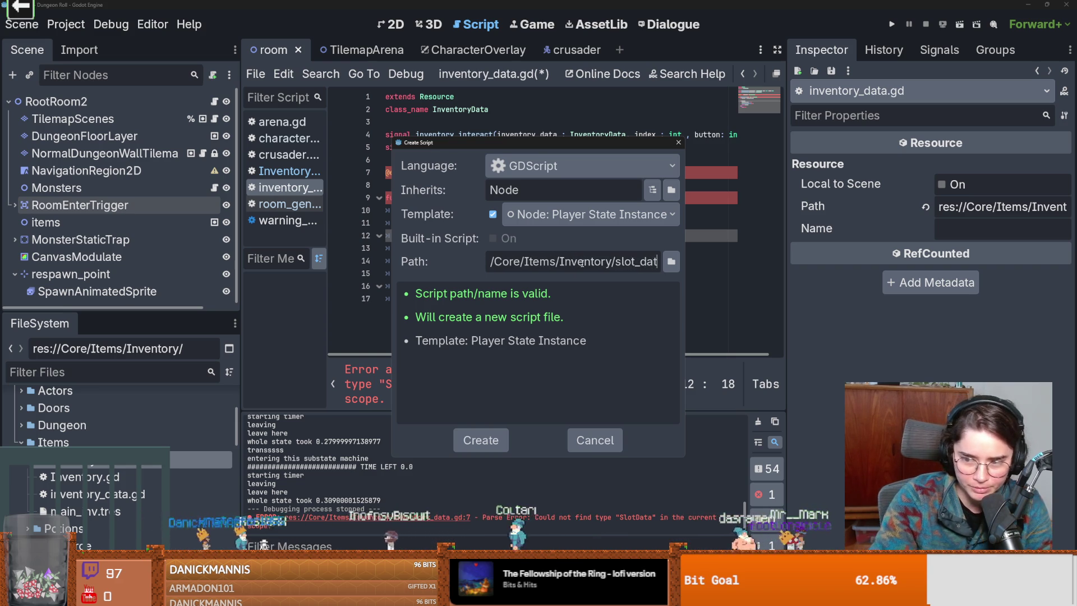
{"action": "key", "text": "Return"}
Replace the template with the SlotData resource class code and save.
{"action": "left_click", "coordinate": [458, 278]}
{"action": "key", "text": "ctrl+a"}
{"action": "type", "text": "extends Resource class_name SlotData  const MAX_STACK_SIZE : int = 99  @export var item_data : ItemData @export_range(1, MAX_STACK_SIZE) var quantity : int = 1  func can_fully_merge_with(other_slot_data : SlotData) -> bool: \treturn item_data == other_slot_data.item_data \\ \t\tand item_data.stackable \\ \t\tand quantity + other_slot_data.quantity < MAX_STACK_SIZE  func fully_merge_with(other_slot_data : SlotData) -> void: \tquantity += other_slot_data.quantity  func create_single_slot_data() -> SlotData: \tvar new_slot_data = duplicate() \tnew_slot_data.quantity = 1 \tquantity -= 1 \treturn new_slot_data \t func set_quantity(value : int) -> void: \tquantity = value \tif quantity > 1 and not item_data.stackable: \t\tquantity = 1 \t\tpush_error(\"%s is not stackable, setting quantity to 1\" % item_data.name)"}
{"action": "key", "text": "ctrl+s"}
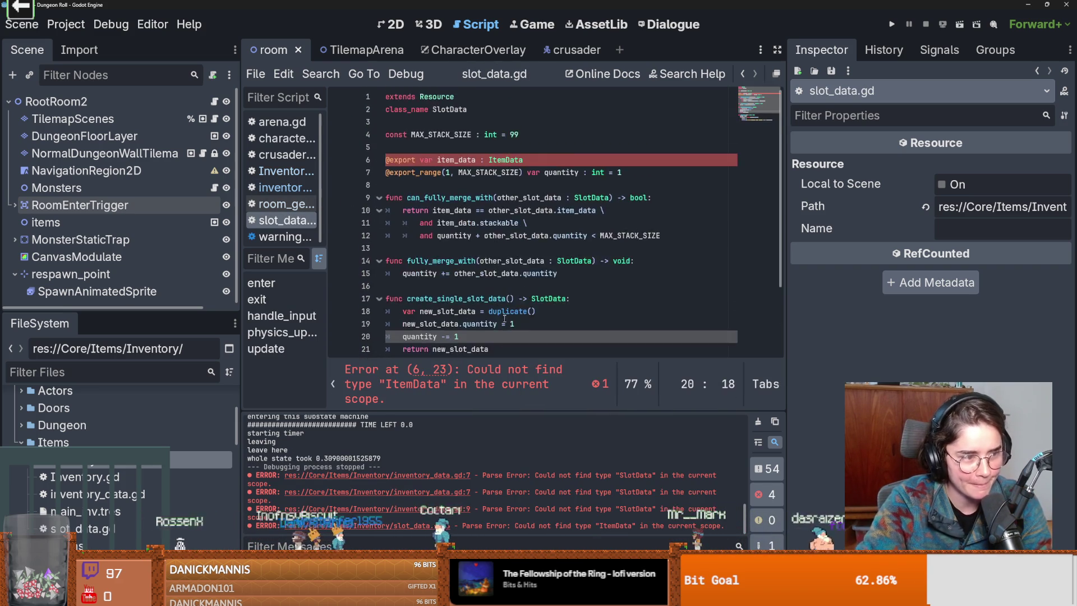
{"action": "scroll", "coordinate": [503, 318], "scroll_direction": "down", "scroll_amount": 2}
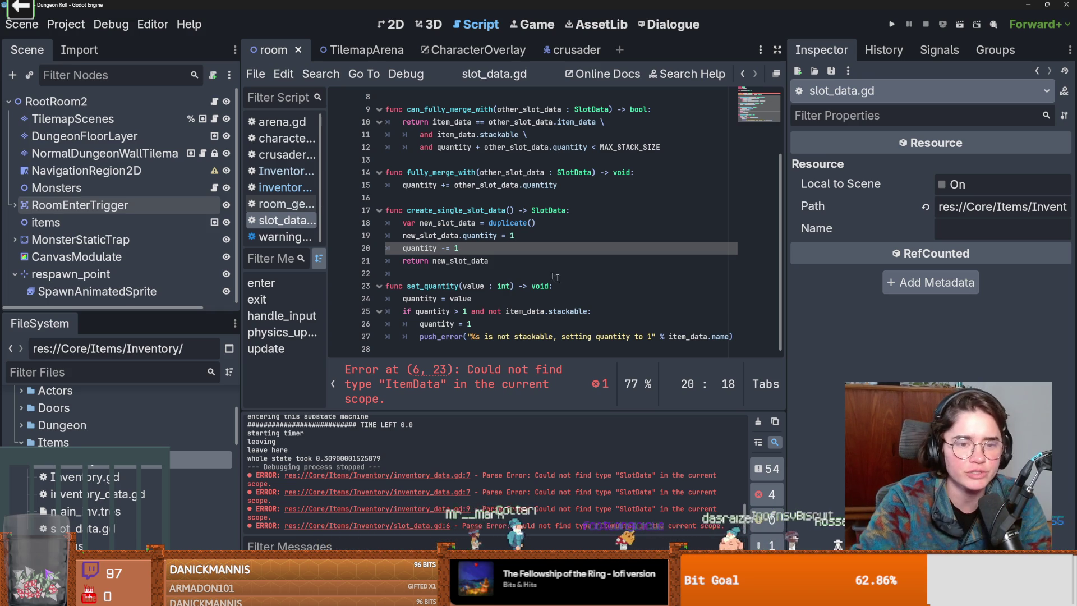
Save slot_data.gd and jump to the item_data declaration flagged on line 6.
{"action": "key", "text": "Down"}
{"action": "key", "text": "Down"}
{"action": "key", "text": "ctrl+s"}
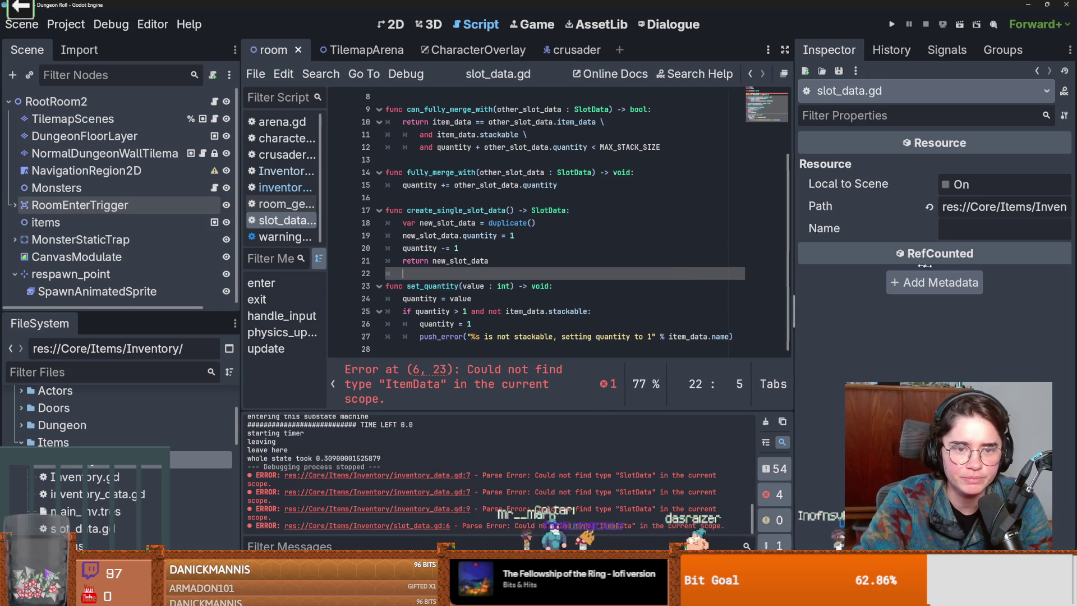
{"action": "left_click_drag", "start_coordinate": [791, 259], "coordinate": [959, 259]}
{"action": "scroll", "coordinate": [453, 156], "scroll_direction": "up", "scroll_amount": 3}
{"action": "left_click", "coordinate": [452, 159]}
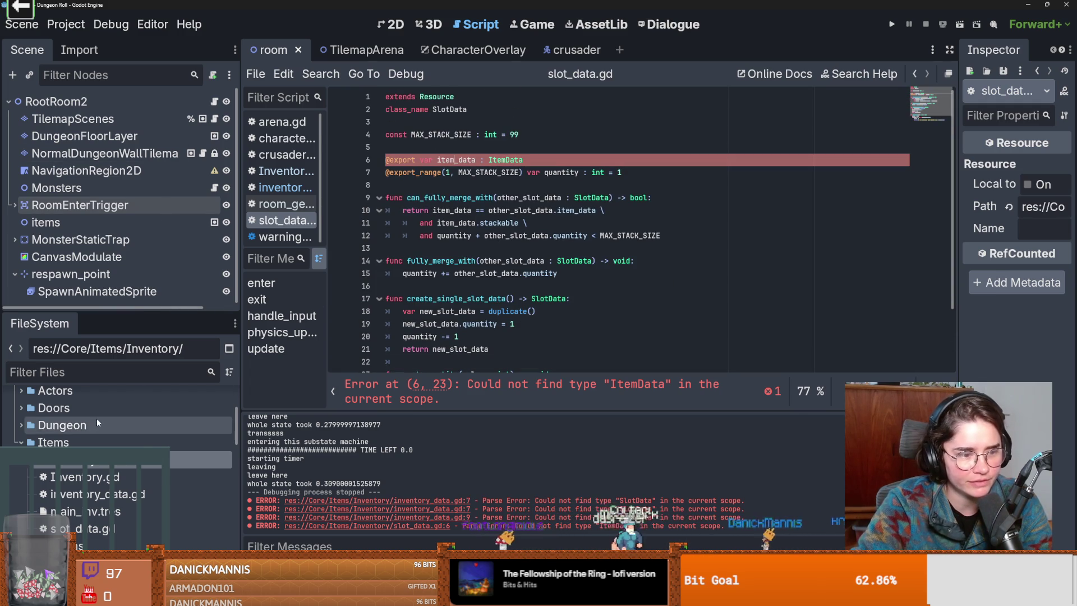
{"action": "scroll", "coordinate": [53, 427], "scroll_direction": "up", "scroll_amount": 1}
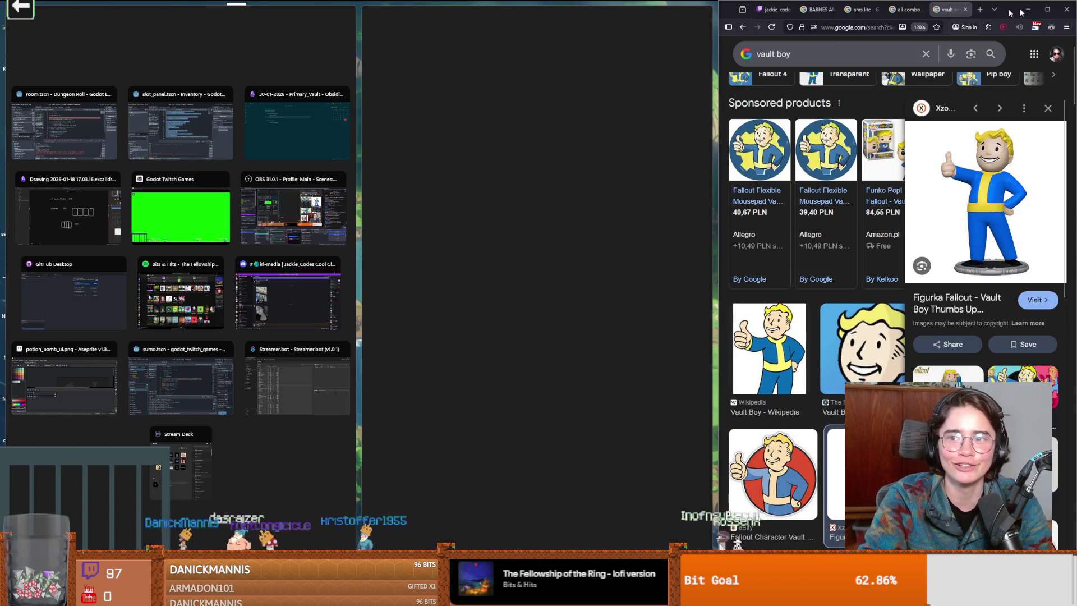
Browse the Vault Boy image results in the browser, then return to Godot and save.
{"action": "left_click", "coordinate": [1052, 10]}
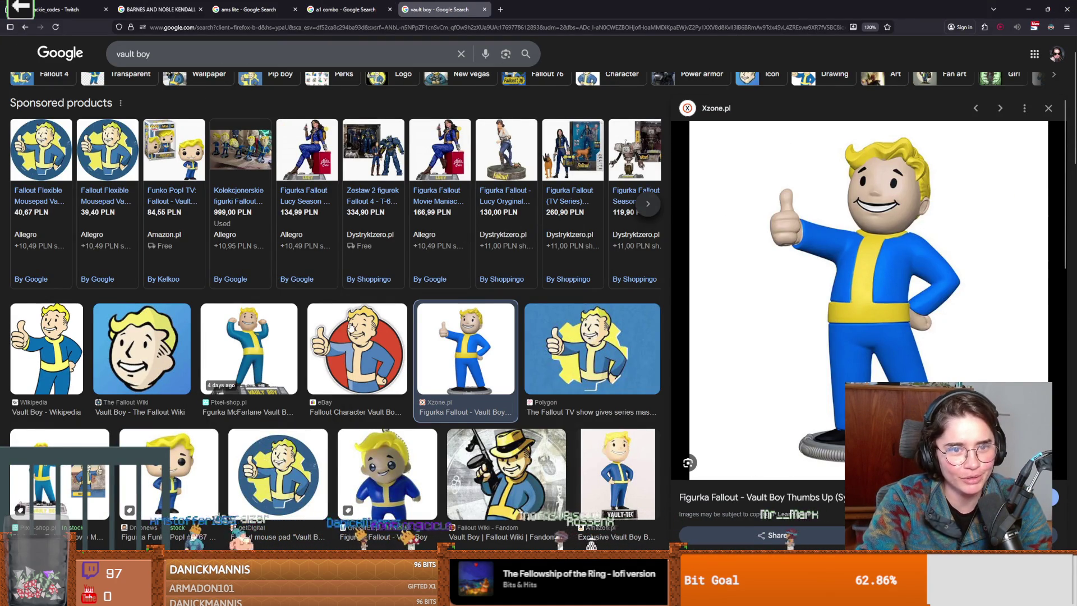
{"action": "scroll", "coordinate": [373, 316], "scroll_direction": "down", "scroll_amount": 3}
{"action": "scroll", "coordinate": [373, 315], "scroll_direction": "down", "scroll_amount": 2}
{"action": "scroll", "coordinate": [372, 316], "scroll_direction": "up", "scroll_amount": 3}
{"action": "scroll", "coordinate": [372, 316], "scroll_direction": "up", "scroll_amount": 3}
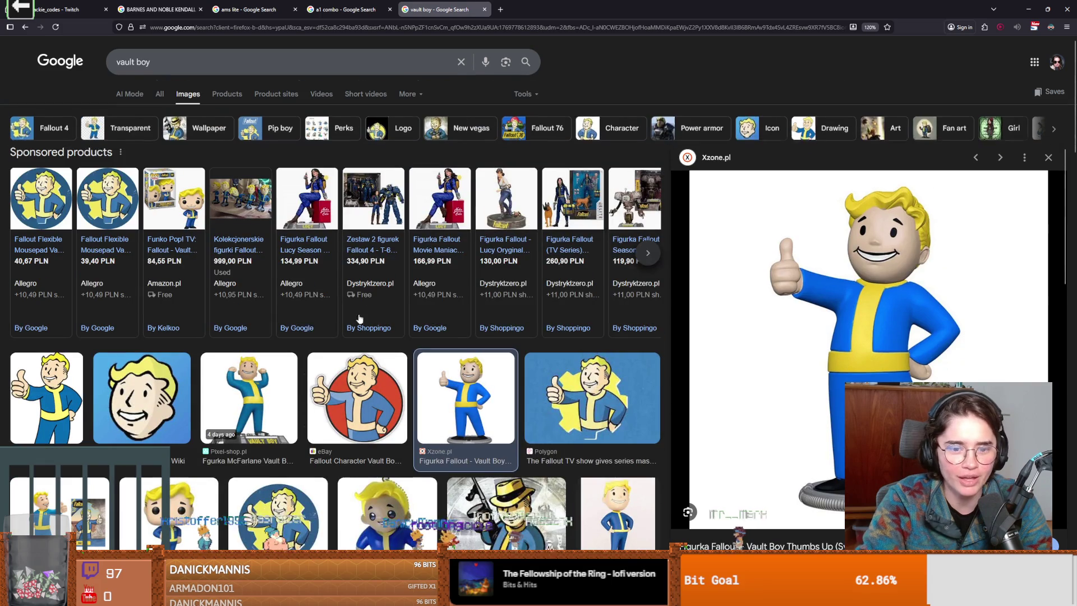
{"action": "key", "text": "alt+Tab"}
{"action": "key", "text": "ctrl+s"}
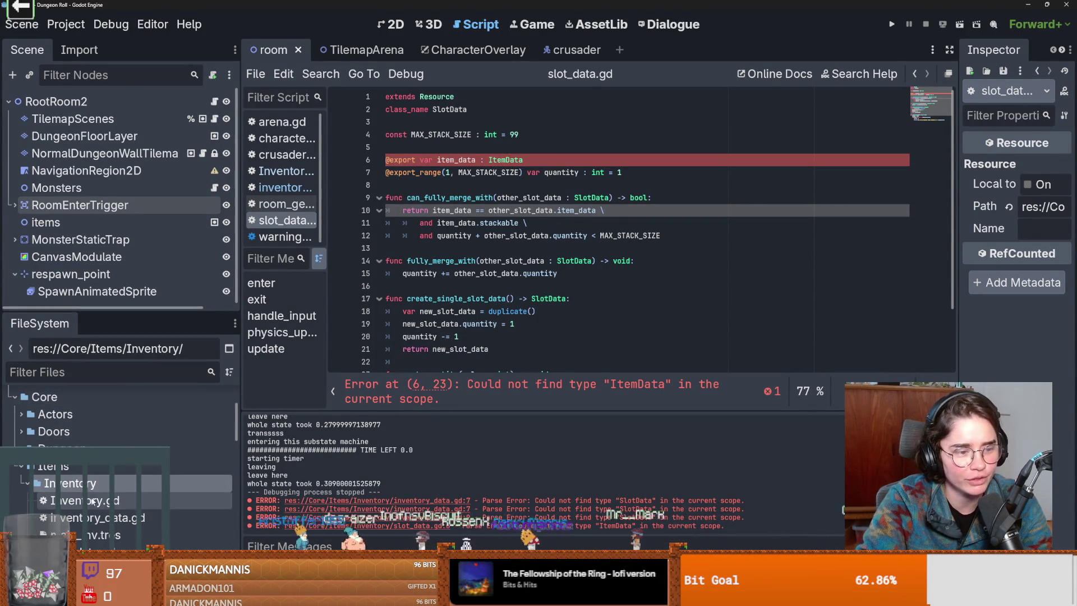
Widen the left docks, select ItemData on line 6, peek at the FileSystem create options, then switch to Discord.
{"action": "left_click_drag", "start_coordinate": [240, 316], "coordinate": [317, 316]}
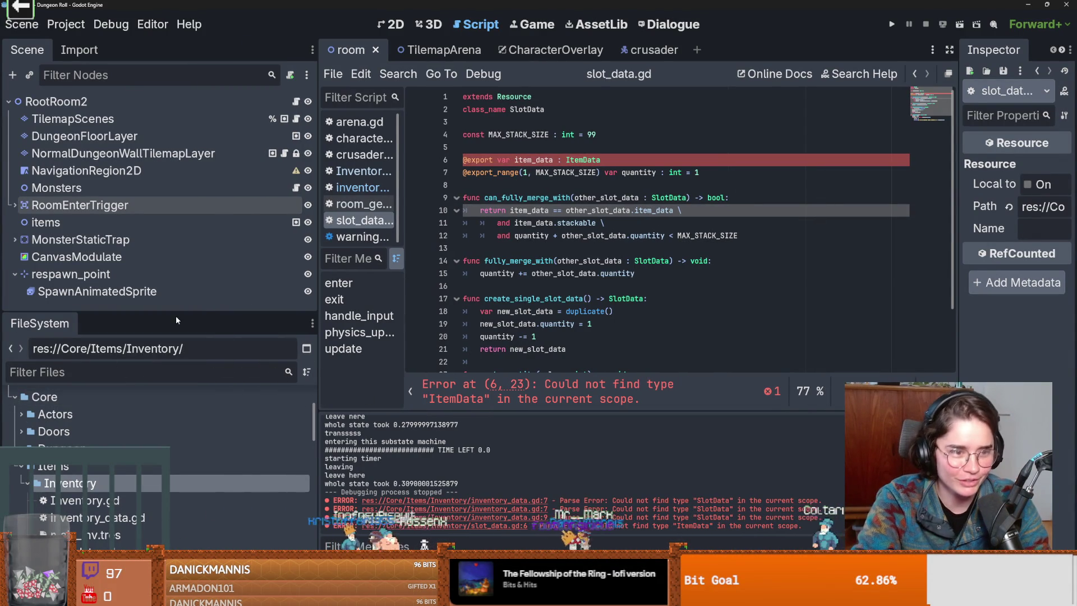
{"action": "left_click", "coordinate": [549, 197]}
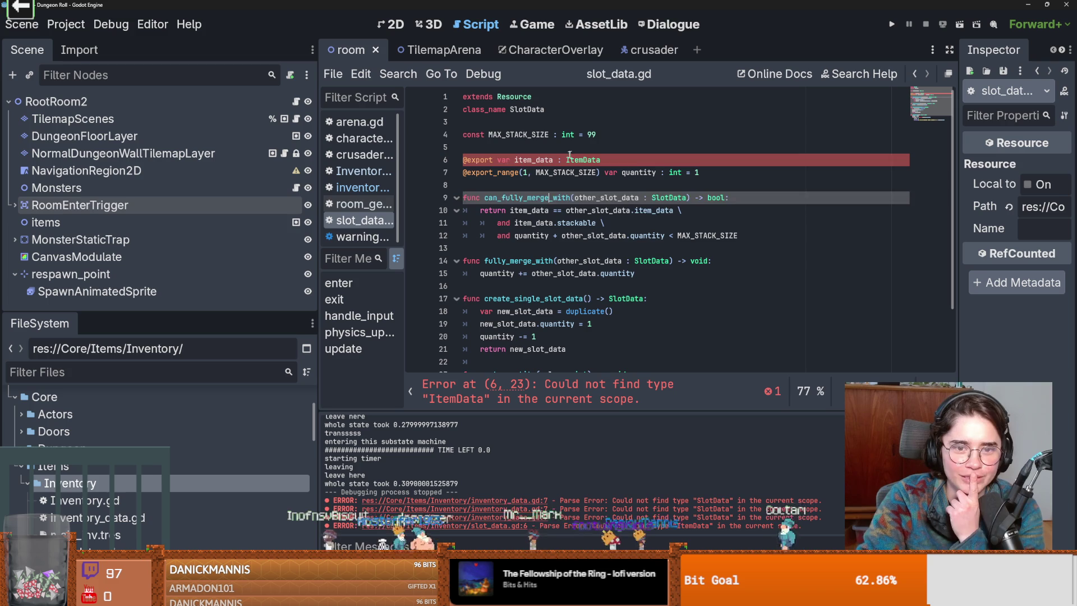
{"action": "double_click", "coordinate": [534, 160]}
{"action": "double_click", "coordinate": [583, 160]}
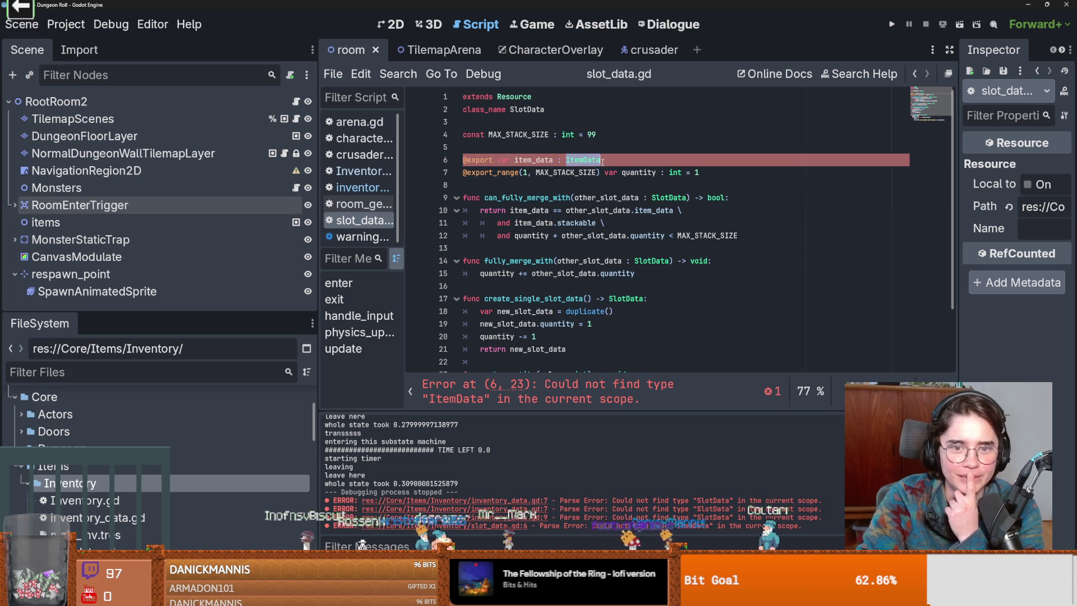
{"action": "right_click", "coordinate": [98, 491]}
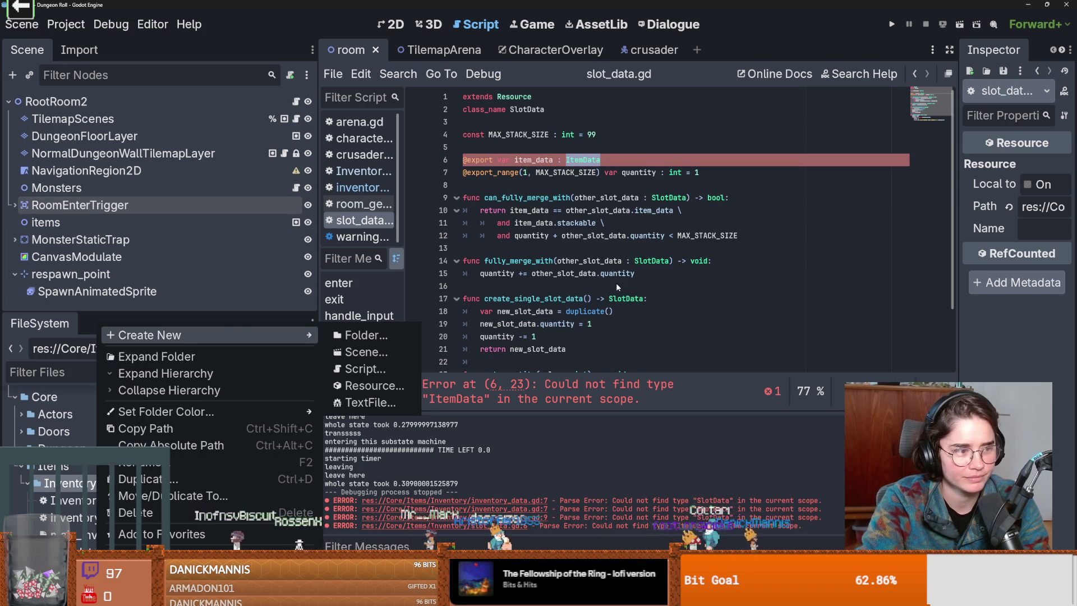
{"action": "key", "text": "Escape"}
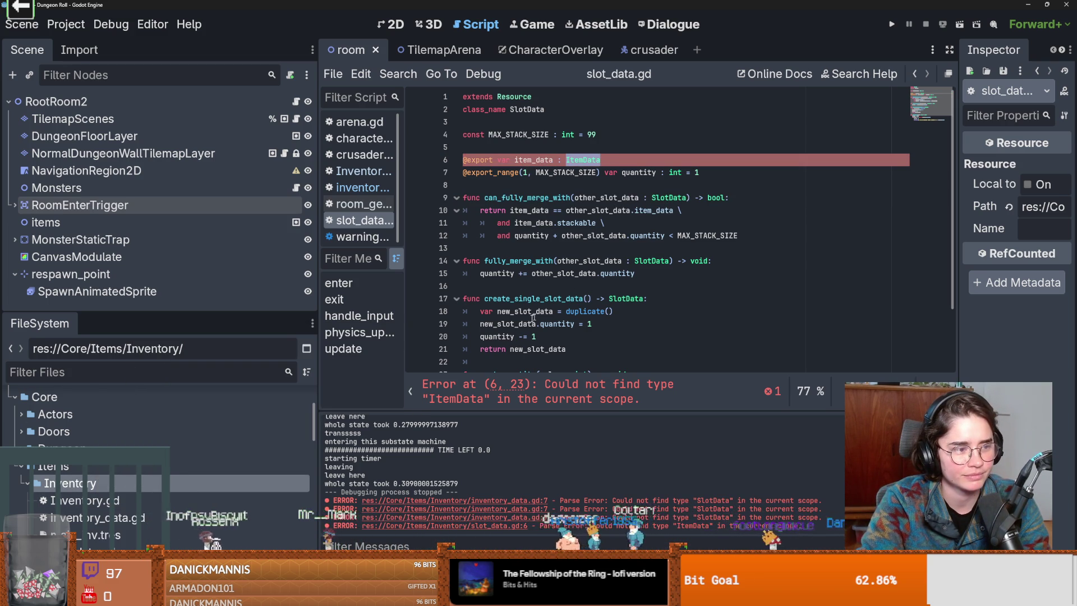
{"action": "left_click", "coordinate": [27, 483]}
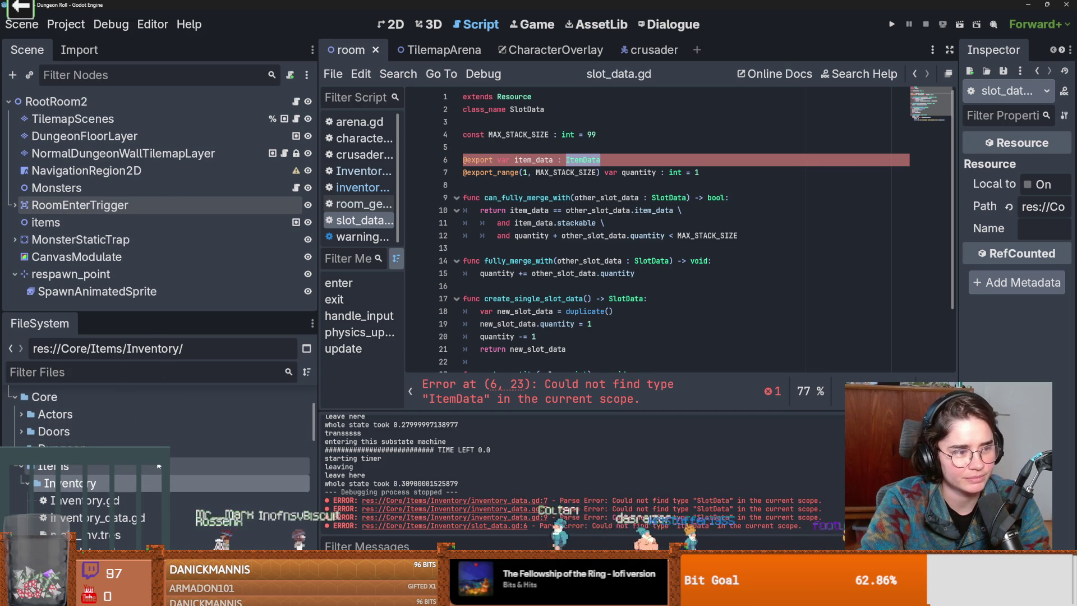
{"action": "scroll", "coordinate": [66, 491], "scroll_direction": "down", "scroll_amount": 3}
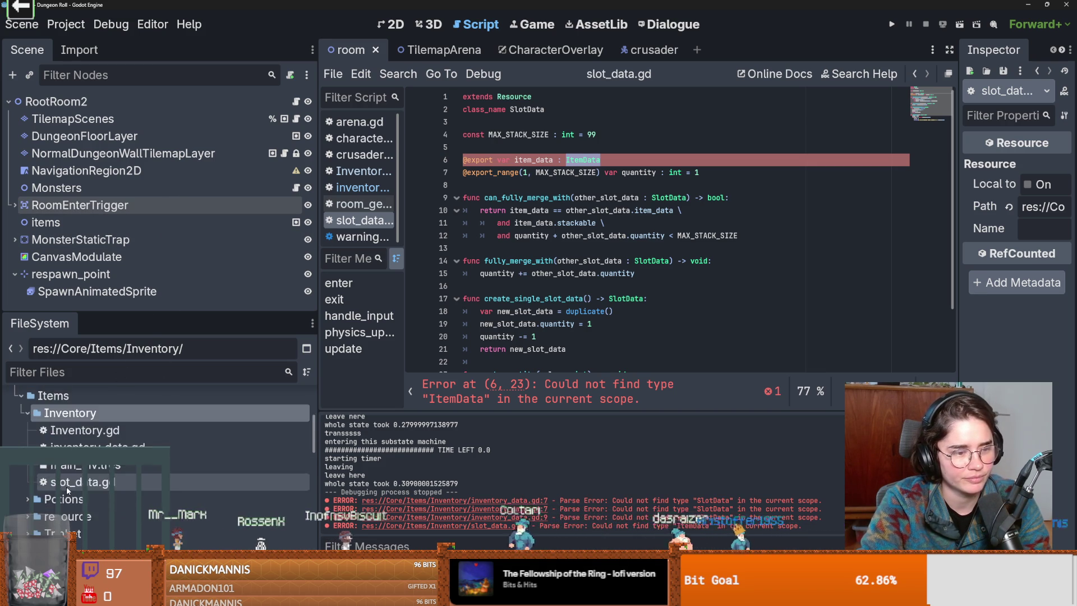
{"action": "scroll", "coordinate": [66, 490], "scroll_direction": "up", "scroll_amount": 1}
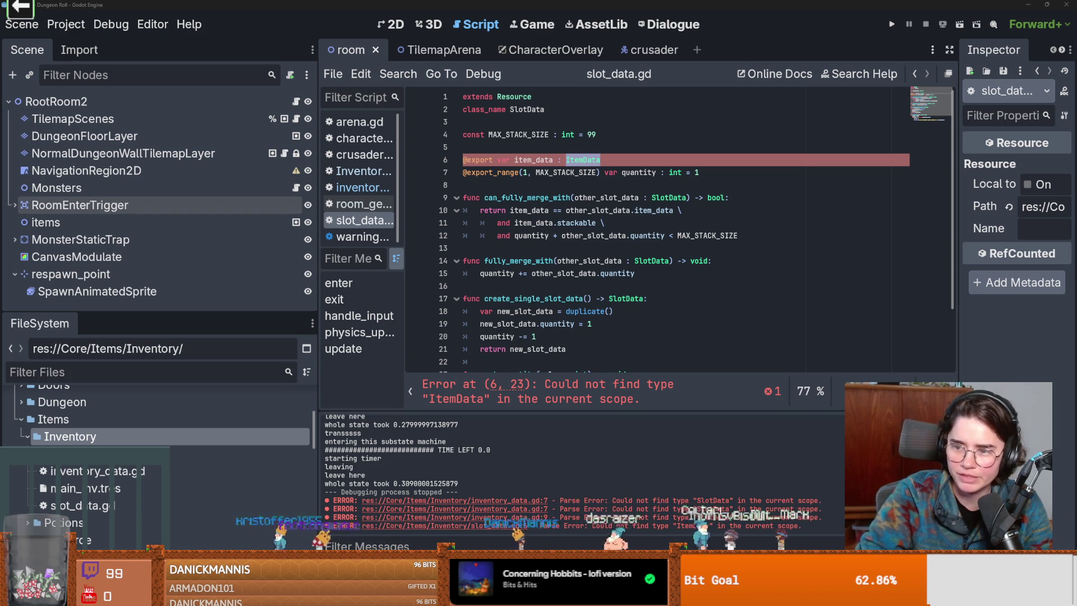
{"action": "key", "text": "alt+Tab"}
{"action": "scroll", "coordinate": [540, 347], "scroll_direction": "up", "scroll_amount": 3}
{"action": "scroll", "coordinate": [541, 347], "scroll_direction": "up", "scroll_amount": 5}
{"action": "scroll", "coordinate": [545, 370], "scroll_direction": "up", "scroll_amount": 5}
{"action": "scroll", "coordinate": [547, 369], "scroll_direction": "up", "scroll_amount": 5}
{"action": "scroll", "coordinate": [548, 365], "scroll_direction": "up", "scroll_amount": 5}
{"action": "scroll", "coordinate": [546, 385], "scroll_direction": "up", "scroll_amount": 5}
{"action": "scroll", "coordinate": [541, 388], "scroll_direction": "up", "scroll_amount": 5}
{"action": "scroll", "coordinate": [551, 389], "scroll_direction": "up", "scroll_amount": 5}
{"action": "scroll", "coordinate": [552, 391], "scroll_direction": "up", "scroll_amount": 5}
{"action": "scroll", "coordinate": [552, 387], "scroll_direction": "up", "scroll_amount": 5}
{"action": "scroll", "coordinate": [551, 388], "scroll_direction": "up", "scroll_amount": 5}
{"action": "scroll", "coordinate": [552, 388], "scroll_direction": "up", "scroll_amount": 5}
{"action": "scroll", "coordinate": [551, 388], "scroll_direction": "up", "scroll_amount": 5}
{"action": "scroll", "coordinate": [551, 387], "scroll_direction": "up", "scroll_amount": 5}
{"action": "scroll", "coordinate": [551, 387], "scroll_direction": "up", "scroll_amount": 5}
{"action": "scroll", "coordinate": [552, 385], "scroll_direction": "up", "scroll_amount": 5}
{"action": "scroll", "coordinate": [553, 385], "scroll_direction": "up", "scroll_amount": 5}
{"action": "scroll", "coordinate": [553, 386], "scroll_direction": "up", "scroll_amount": 5}
{"action": "scroll", "coordinate": [552, 385], "scroll_direction": "up", "scroll_amount": 5}
{"action": "scroll", "coordinate": [552, 386], "scroll_direction": "up", "scroll_amount": 5}
{"action": "scroll", "coordinate": [553, 386], "scroll_direction": "up", "scroll_amount": 5}
{"action": "scroll", "coordinate": [553, 386], "scroll_direction": "up", "scroll_amount": 5}
{"action": "scroll", "coordinate": [553, 386], "scroll_direction": "up", "scroll_amount": 5}
{"action": "scroll", "coordinate": [553, 386], "scroll_direction": "up", "scroll_amount": 5}
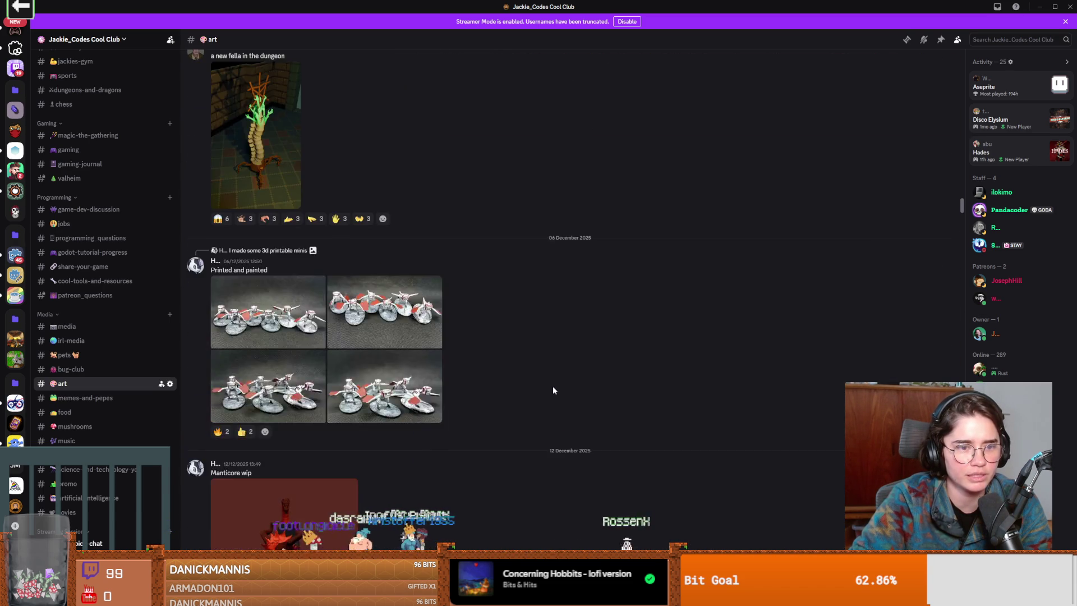
{"action": "scroll", "coordinate": [552, 386], "scroll_direction": "down", "scroll_amount": 1}
View two painted minis photos full size in Discord, then return to slot_data.gd in Godot.
{"action": "left_click", "coordinate": [435, 312]}
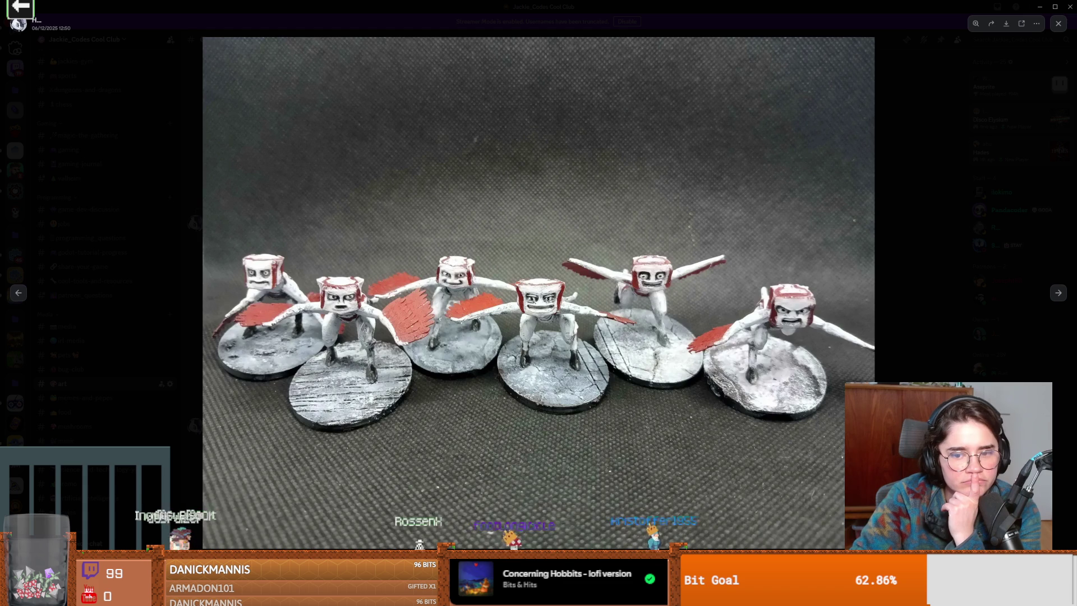
{"action": "key", "text": "Escape"}
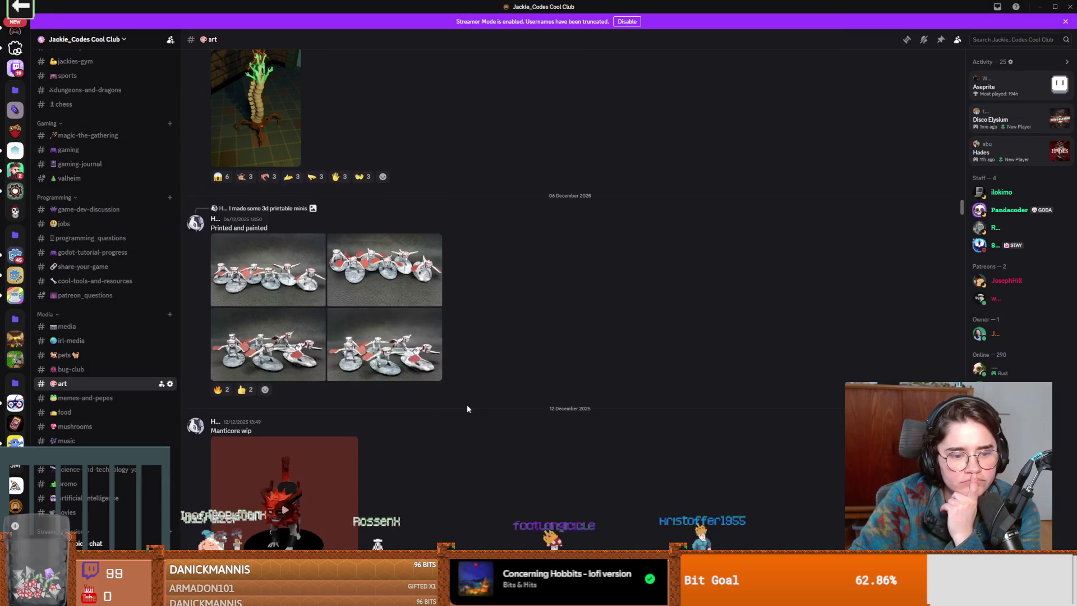
{"action": "scroll", "coordinate": [333, 410], "scroll_direction": "down", "scroll_amount": 2}
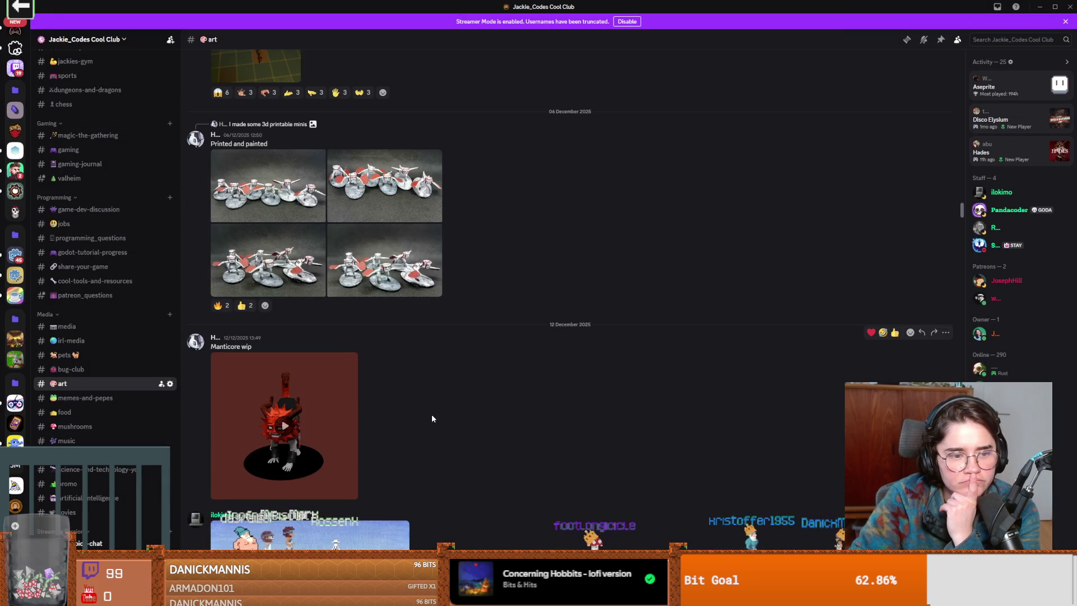
{"action": "scroll", "coordinate": [431, 415], "scroll_direction": "down", "scroll_amount": 1}
{"action": "scroll", "coordinate": [432, 414], "scroll_direction": "up", "scroll_amount": 1}
{"action": "left_click", "coordinate": [398, 267]}
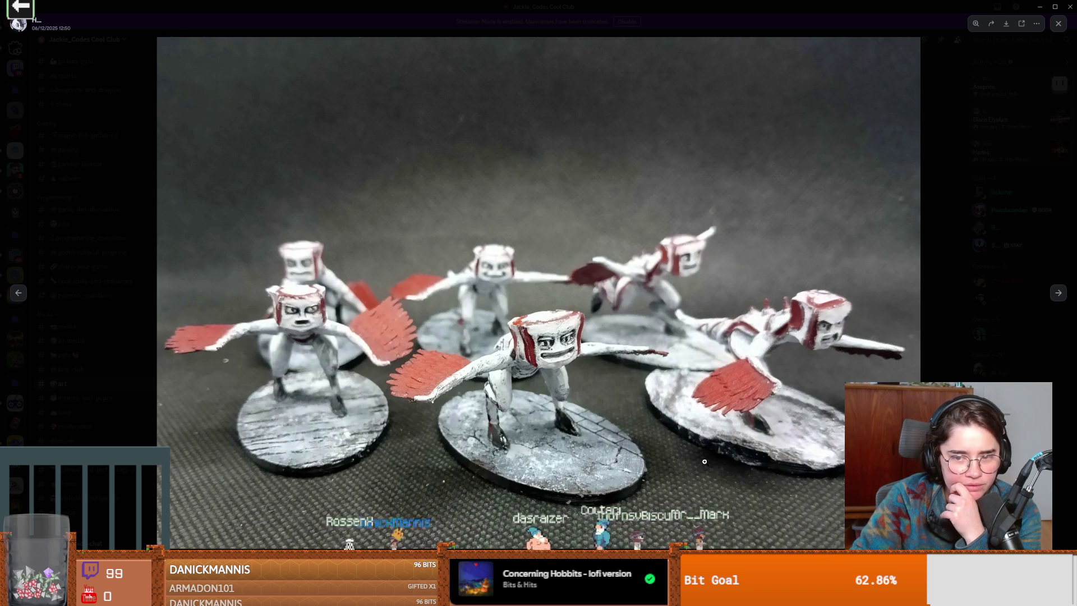
{"action": "key", "text": "Escape"}
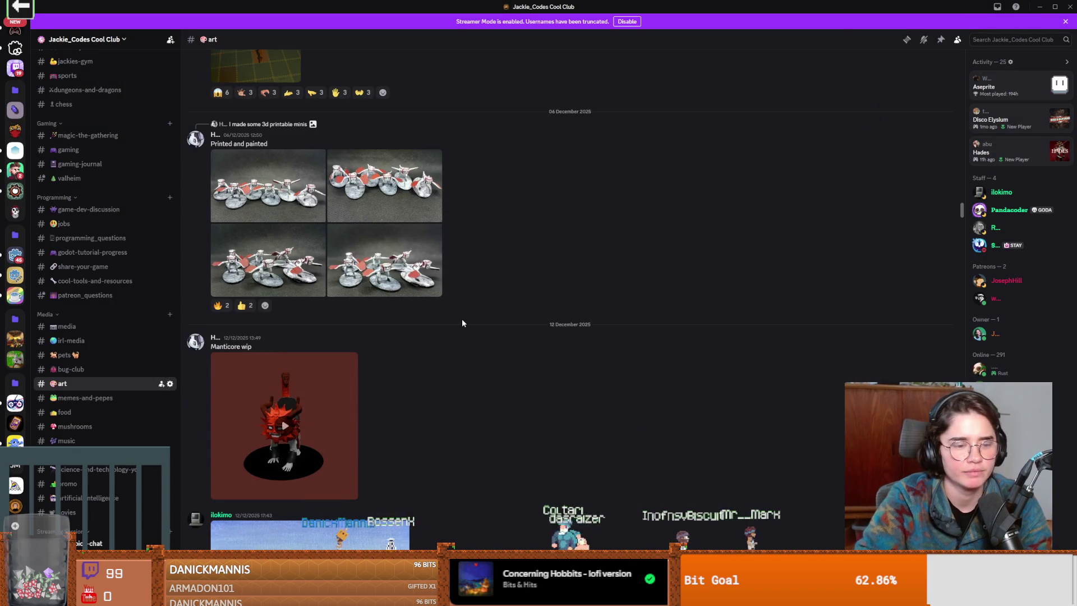
{"action": "key", "text": "alt+Tab"}
{"action": "left_click", "coordinate": [635, 236]}
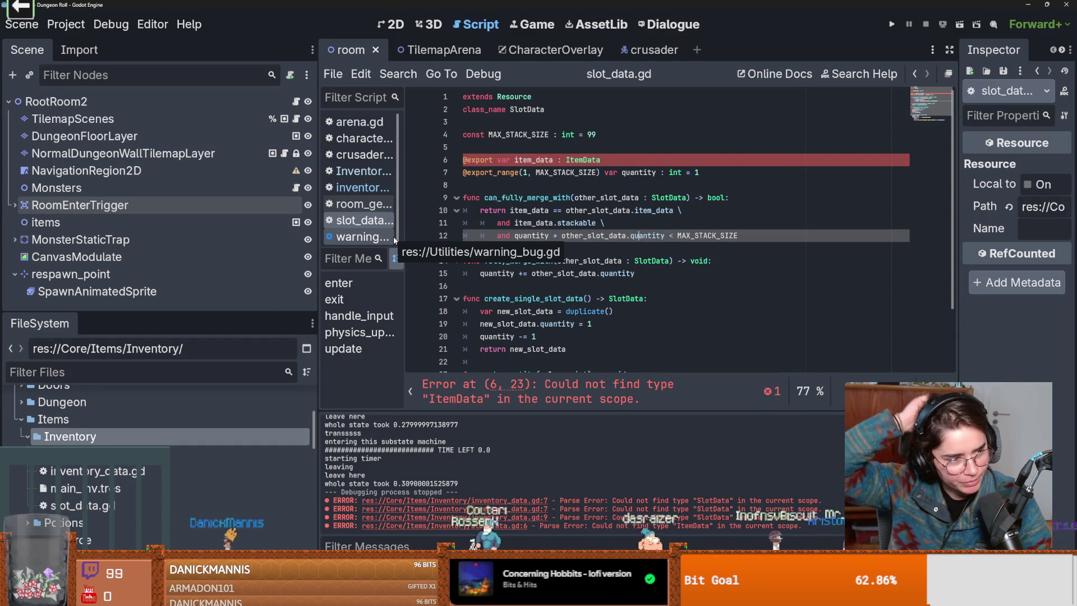
Select the ItemData type name on line 6 of slot_data.gd and collapse the Inventory folder.
{"action": "key", "text": "Down"}
{"action": "key", "text": "Down"}
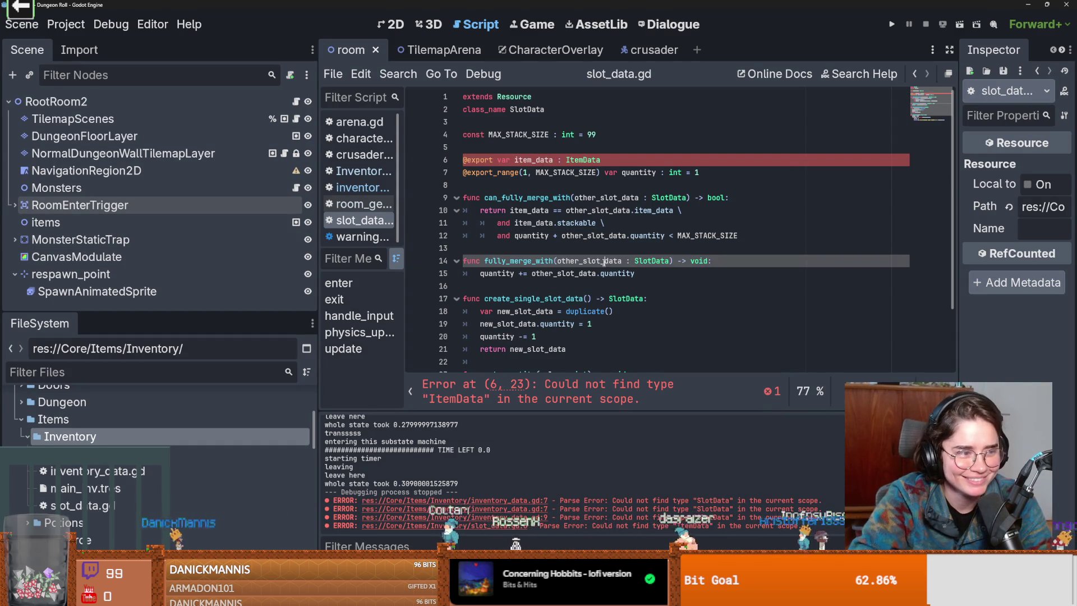
{"action": "left_click", "coordinate": [555, 177]}
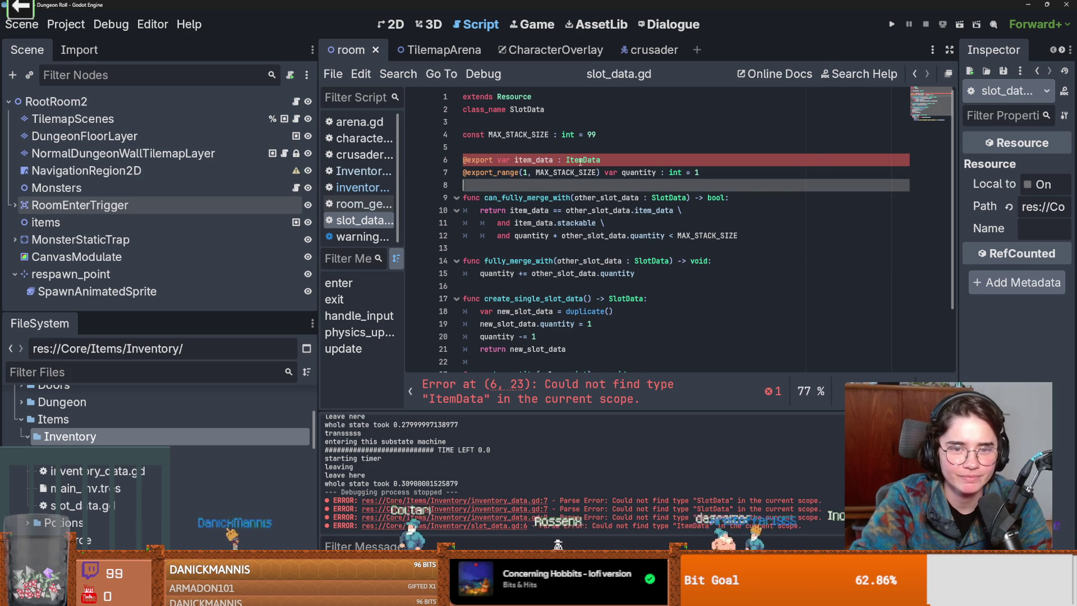
{"action": "key", "text": "Up"}
{"action": "key", "text": "End"}
{"action": "key", "text": "ctrl+shift+Left"}
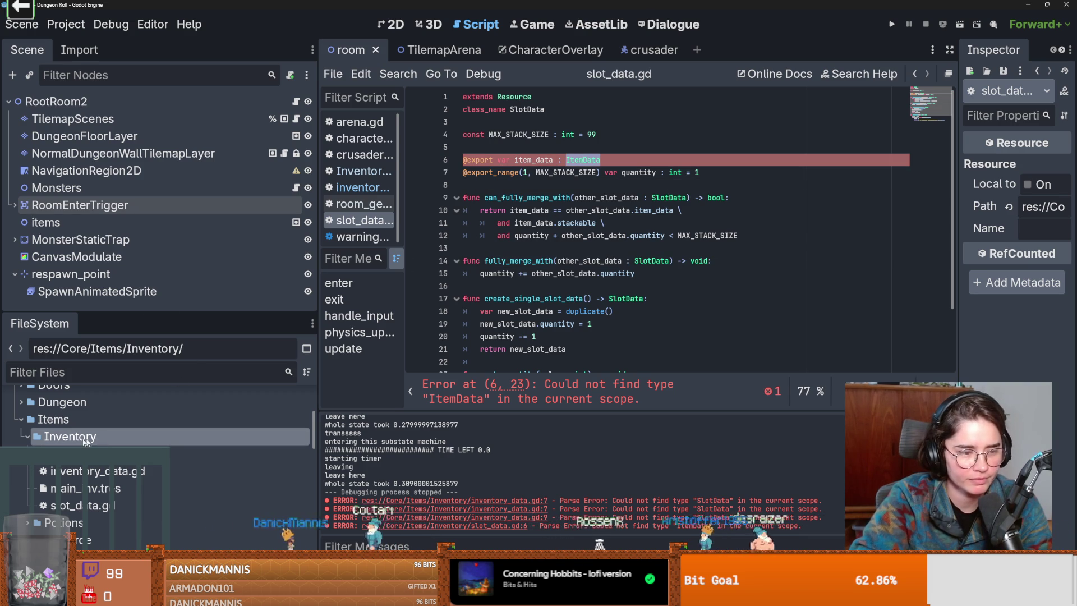
{"action": "left_click", "coordinate": [37, 436]}
{"action": "scroll", "coordinate": [98, 506], "scroll_direction": "down", "scroll_amount": 3}
{"action": "scroll", "coordinate": [92, 446], "scroll_direction": "up", "scroll_amount": 2}
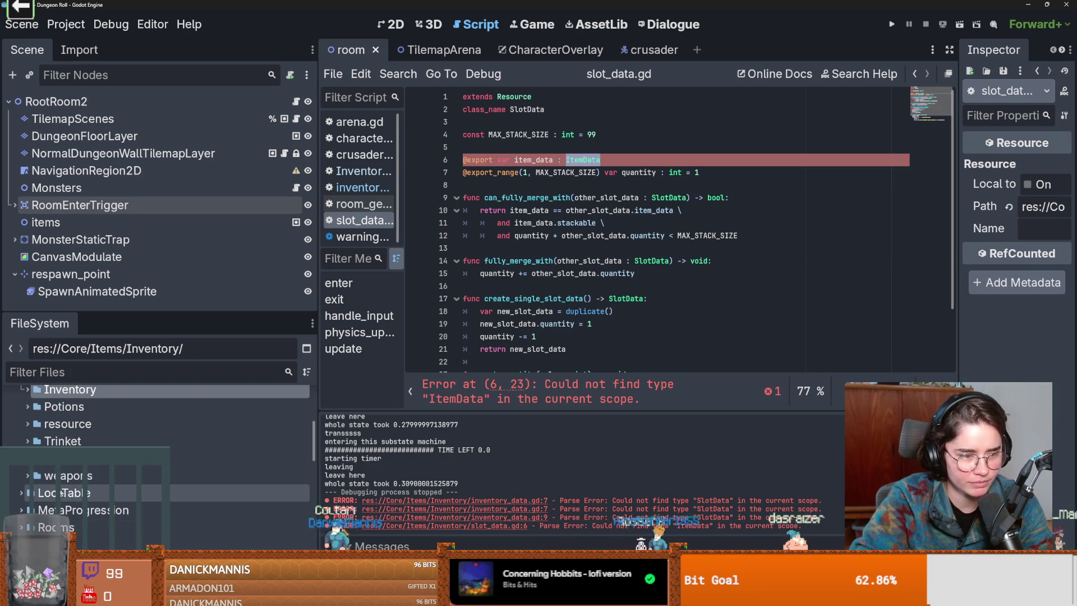
Filter files by 'item', open items.gd, clear the filter and bring up Create New on the Inventory folder.
{"action": "left_click", "coordinate": [93, 381]}
{"action": "type", "text": "item"}
{"action": "scroll", "coordinate": [138, 430], "scroll_direction": "down", "scroll_amount": 3}
{"action": "scroll", "coordinate": [195, 497], "scroll_direction": "down", "scroll_amount": 3}
{"action": "scroll", "coordinate": [195, 499], "scroll_direction": "down", "scroll_amount": 5}
{"action": "scroll", "coordinate": [196, 498], "scroll_direction": "down", "scroll_amount": 5}
{"action": "scroll", "coordinate": [195, 499], "scroll_direction": "down", "scroll_amount": 5}
{"action": "scroll", "coordinate": [196, 498], "scroll_direction": "up", "scroll_amount": 1}
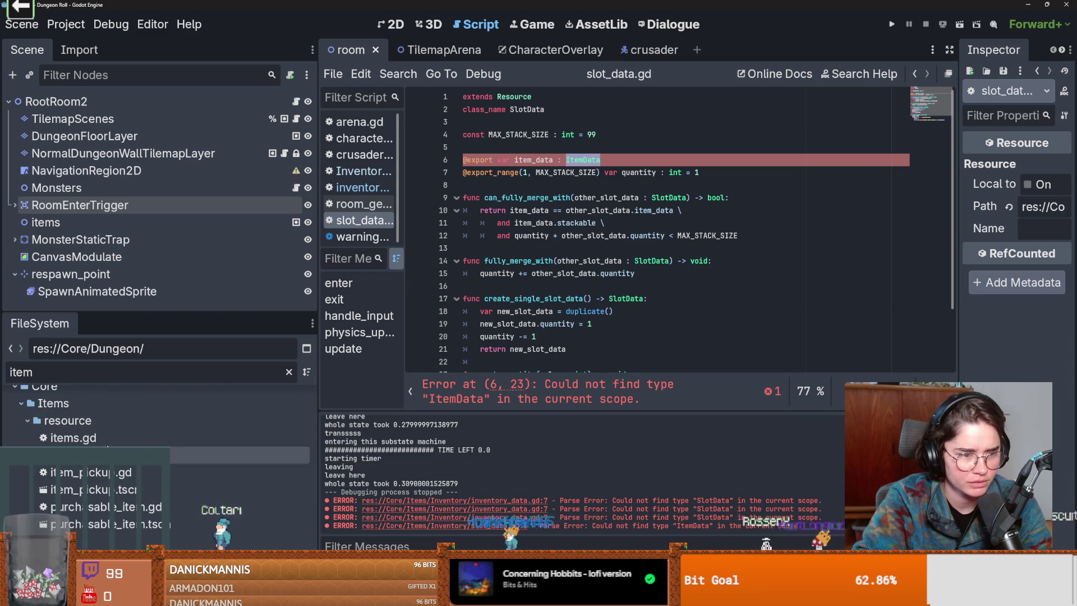
{"action": "double_click", "coordinate": [73, 438]}
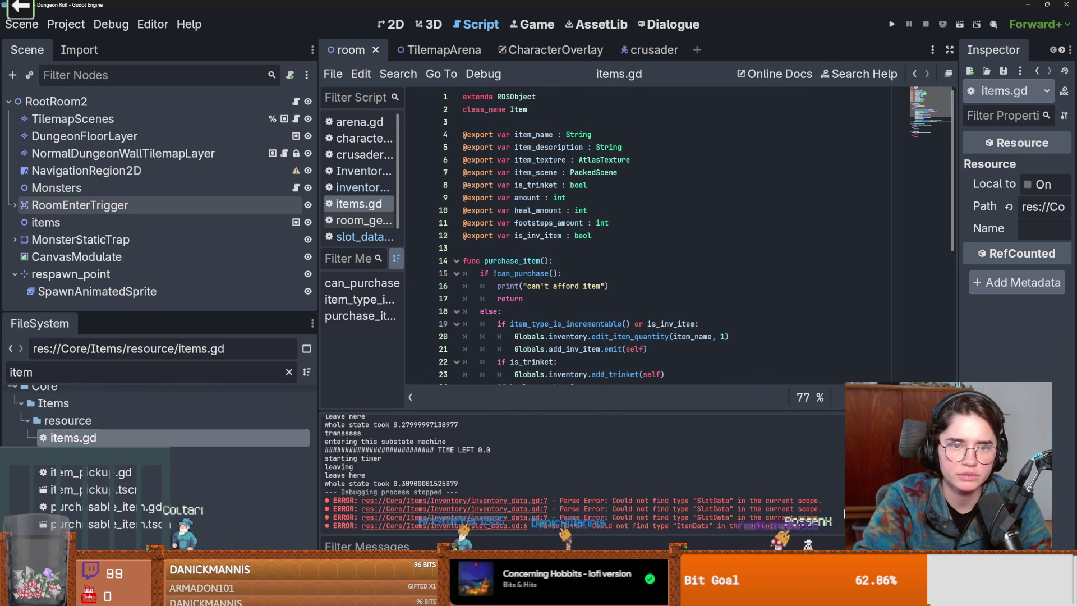
{"action": "scroll", "coordinate": [207, 440], "scroll_direction": "up", "scroll_amount": 3}
{"action": "scroll", "coordinate": [207, 441], "scroll_direction": "up", "scroll_amount": 5}
{"action": "scroll", "coordinate": [207, 439], "scroll_direction": "up", "scroll_amount": 2}
{"action": "left_click", "coordinate": [288, 371]}
{"action": "scroll", "coordinate": [258, 398], "scroll_direction": "up", "scroll_amount": 2}
{"action": "scroll", "coordinate": [258, 397], "scroll_direction": "up", "scroll_amount": 3}
{"action": "scroll", "coordinate": [258, 397], "scroll_direction": "up", "scroll_amount": 3}
{"action": "scroll", "coordinate": [61, 513], "scroll_direction": "down", "scroll_amount": 1}
{"action": "scroll", "coordinate": [156, 510], "scroll_direction": "down", "scroll_amount": 2}
{"action": "scroll", "coordinate": [127, 488], "scroll_direction": "up", "scroll_amount": 2}
{"action": "double_click", "coordinate": [98, 462]}
{"action": "scroll", "coordinate": [97, 478], "scroll_direction": "down", "scroll_amount": 2}
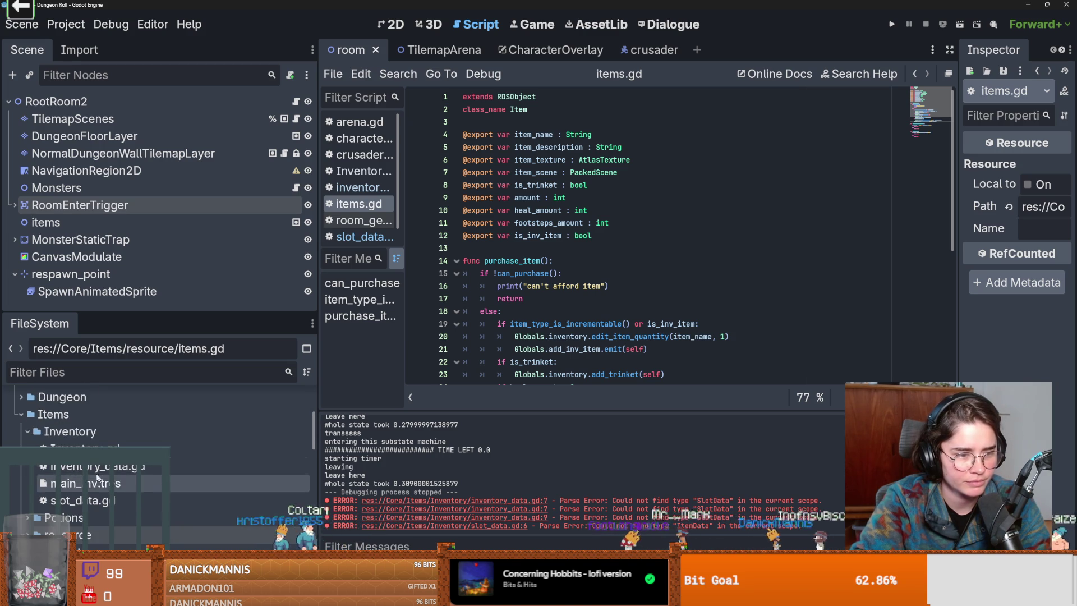
{"action": "right_click", "coordinate": [51, 431]}
{"action": "left_click", "coordinate": [80, 431]}
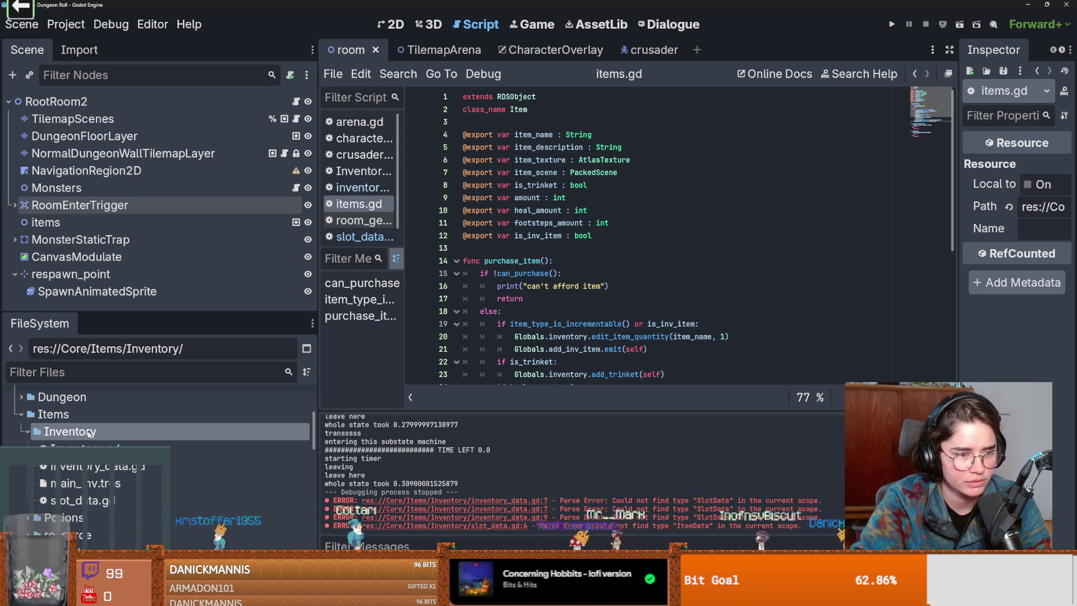
{"action": "right_click", "coordinate": [87, 433]}
{"action": "mouse_move", "coordinate": [135, 334]}
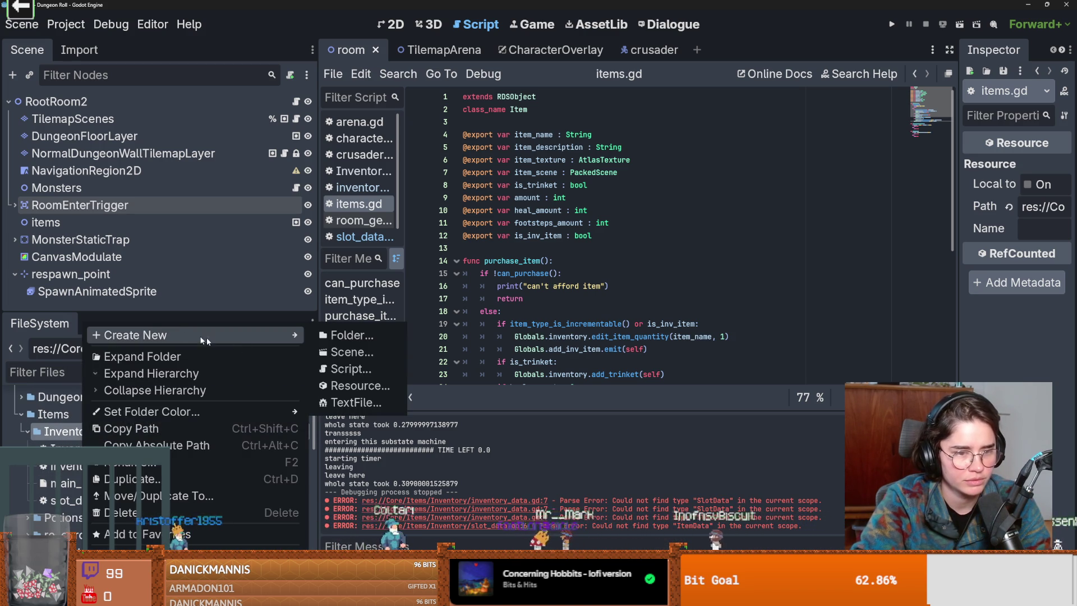
Create item_data.gd in Inventory, clear its template and make it extend RDSObject.
{"action": "left_click", "coordinate": [324, 370]}
{"action": "type", "text": "item_data"}
{"action": "key", "text": "Return"}
{"action": "left_click_drag", "start_coordinate": [466, 324], "coordinate": [499, 97]}
{"action": "key", "text": "BackSpace"}
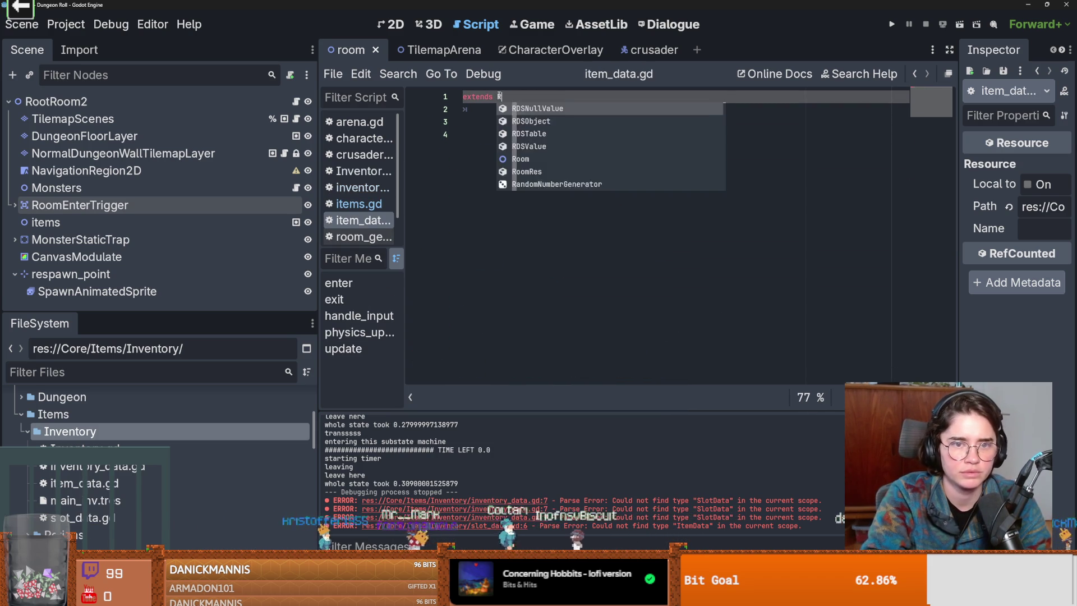
{"action": "type", "text": "R"}
{"action": "key", "text": "BackSpace"}
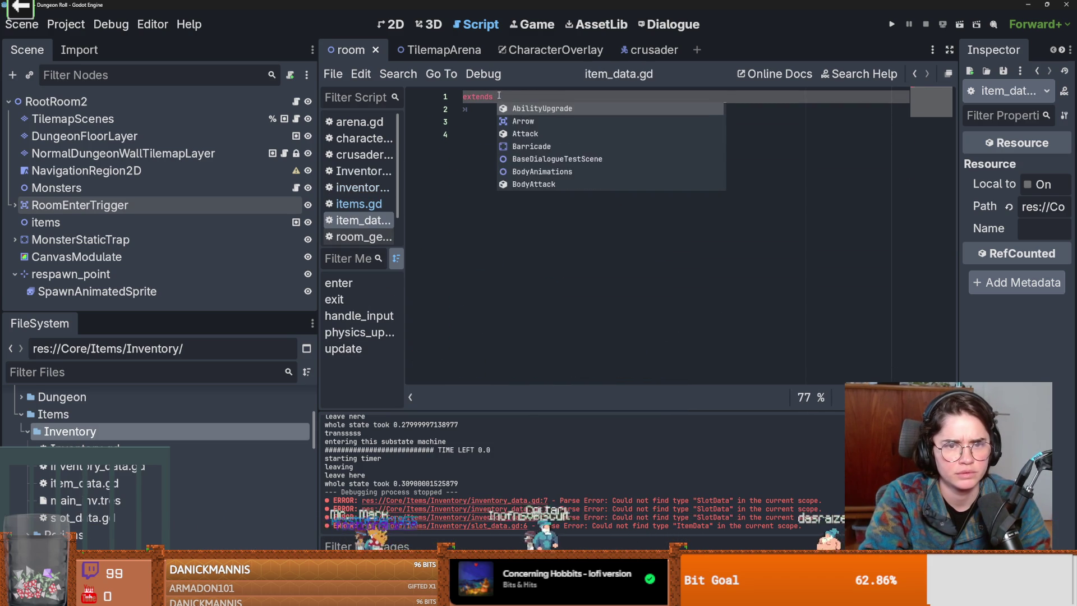
{"action": "type", "text": "RDS"}
{"action": "key", "text": "Down"}
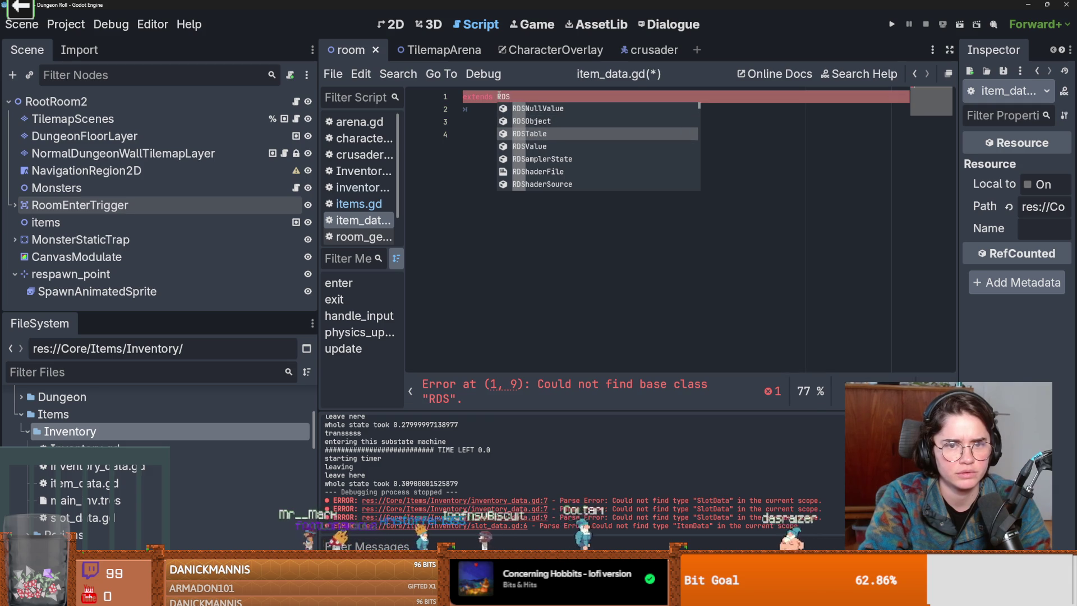
{"action": "key", "text": "Return"}
{"action": "key", "text": "Return"}
{"action": "type", "text": "clas"}
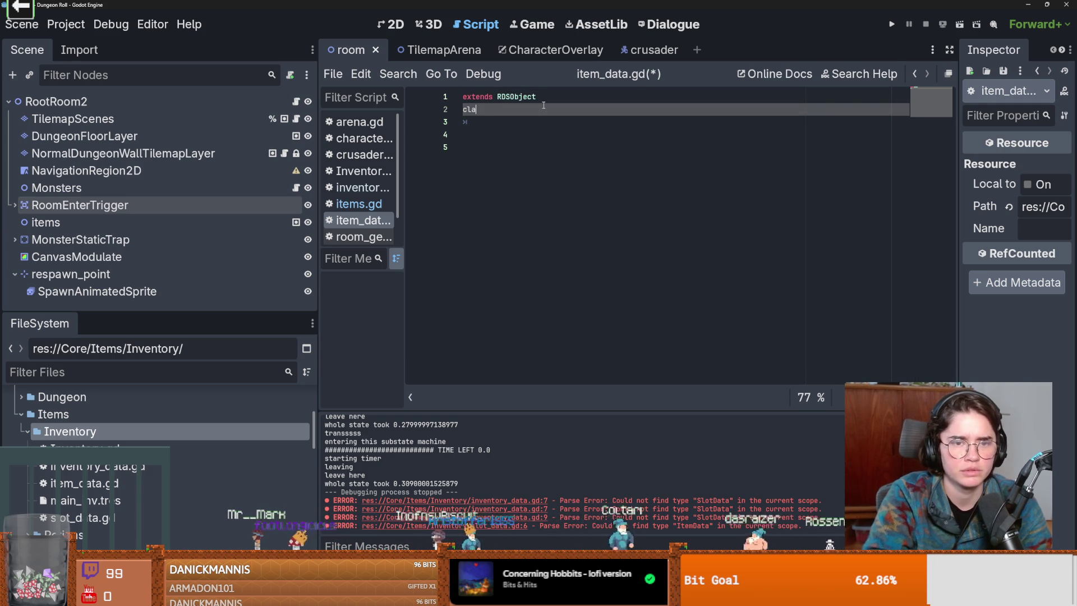
Declare class_name item_data, save, and add indented blank lines below for properties.
{"action": "key", "text": "BackSpace"}
{"action": "key", "text": "BackSpace"}
{"action": "type", "text": "s_nma"}
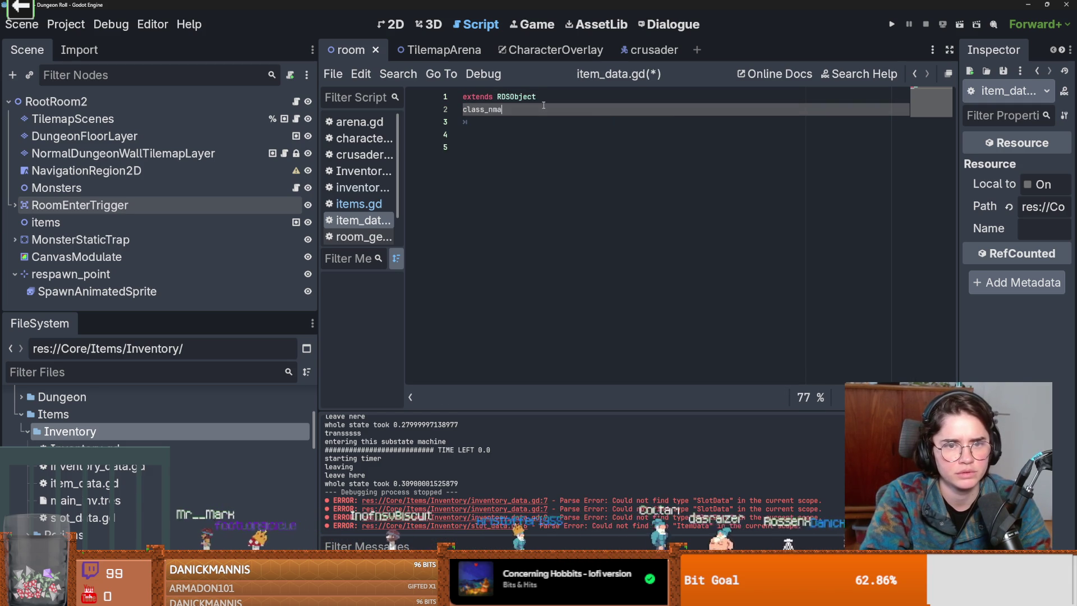
{"action": "key", "text": "BackSpace"}
{"action": "key", "text": "BackSpace"}
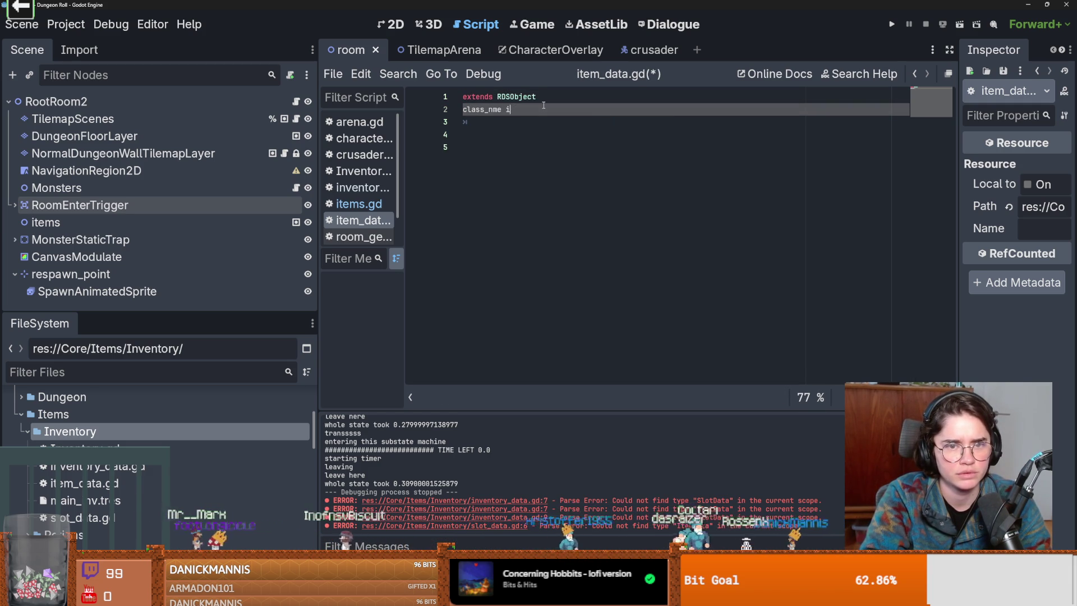
{"action": "type", "text": "ame idem_da"}
{"action": "key", "text": "BackSpace"}
{"action": "key", "text": "BackSpace"}
{"action": "key", "text": "BackSpace"}
{"action": "key", "text": "BackSpace"}
{"action": "key", "text": "BackSpace"}
{"action": "key", "text": "BackSpace"}
{"action": "type", "text": "tem_data"}
{"action": "key", "text": "ctrl+s"}
{"action": "left_click", "coordinate": [474, 143]}
{"action": "key", "text": "Return"}
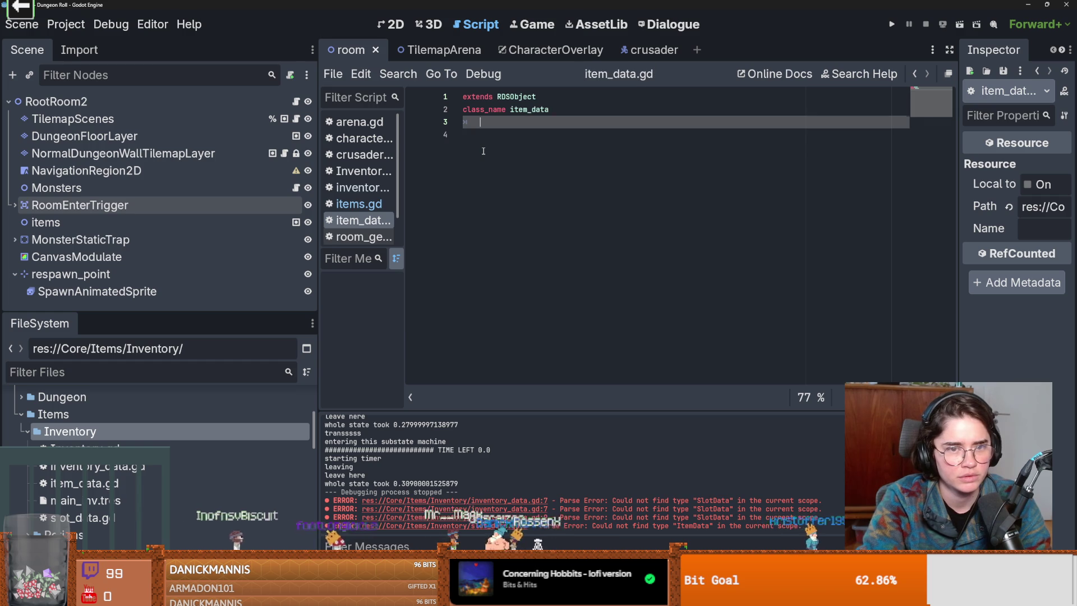
{"action": "key", "text": "Up"}
{"action": "key", "text": "Tab"}
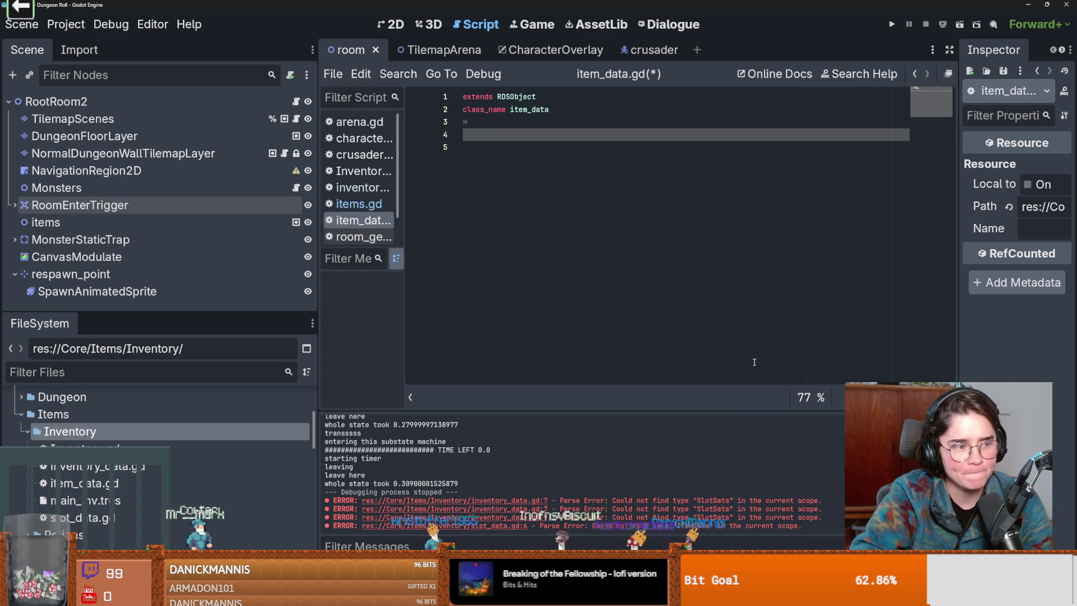
{"action": "left_click", "coordinate": [538, 332]}
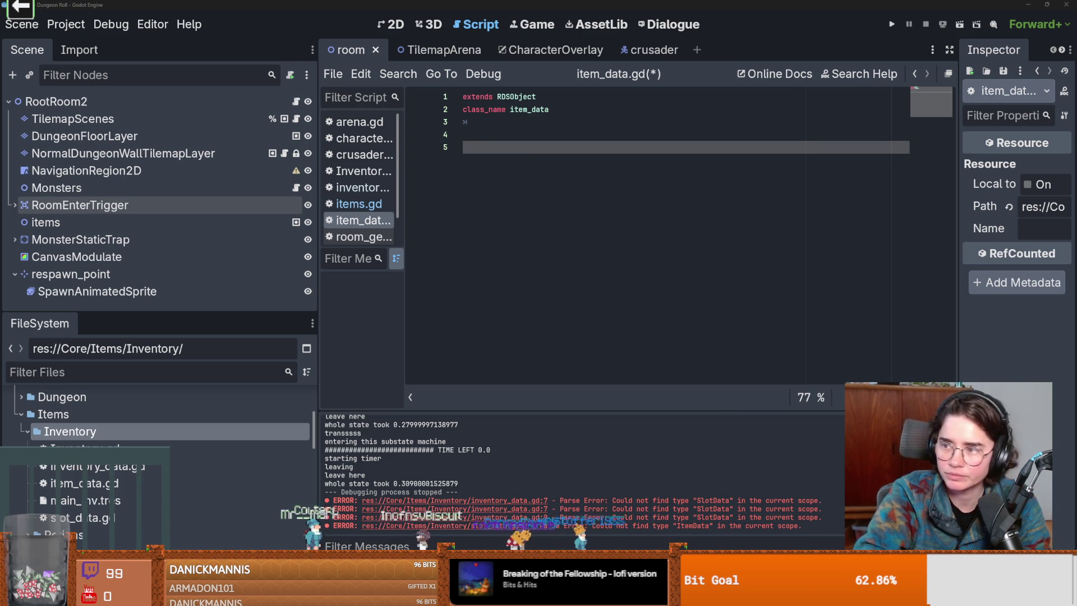
{"action": "left_click", "coordinate": [628, 139]}
{"action": "type", "text": "@export var name : String = \"\" @export_multiline var description : String = \"\" @export var stackable : bool = false @export var texture : AtlasTexture"}
{"action": "left_click", "coordinate": [523, 126]}
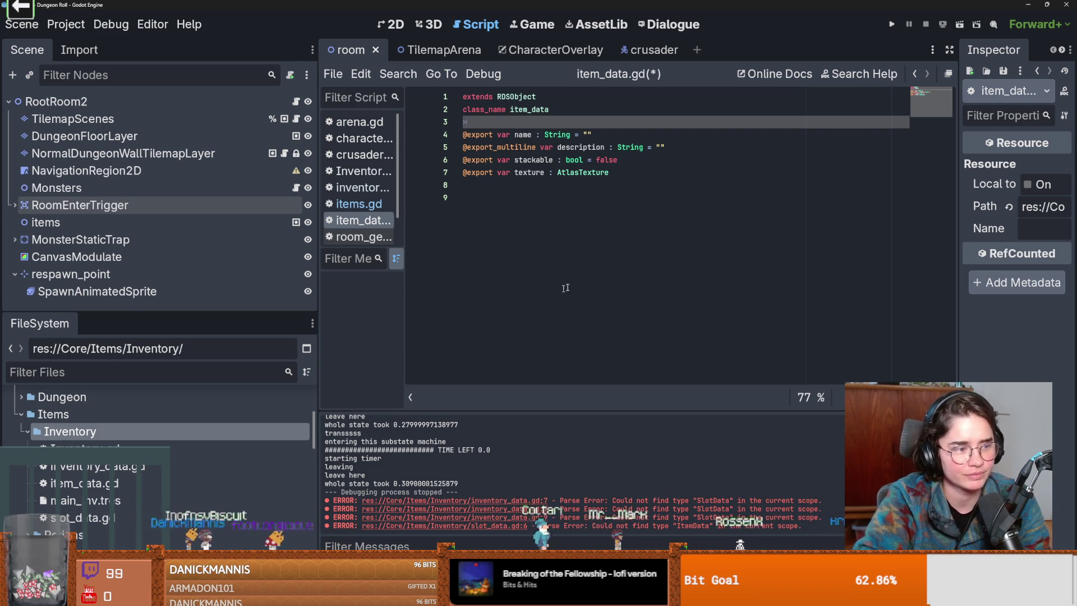
{"action": "left_click", "coordinate": [625, 280]}
{"action": "key", "text": "ctrl+s"}
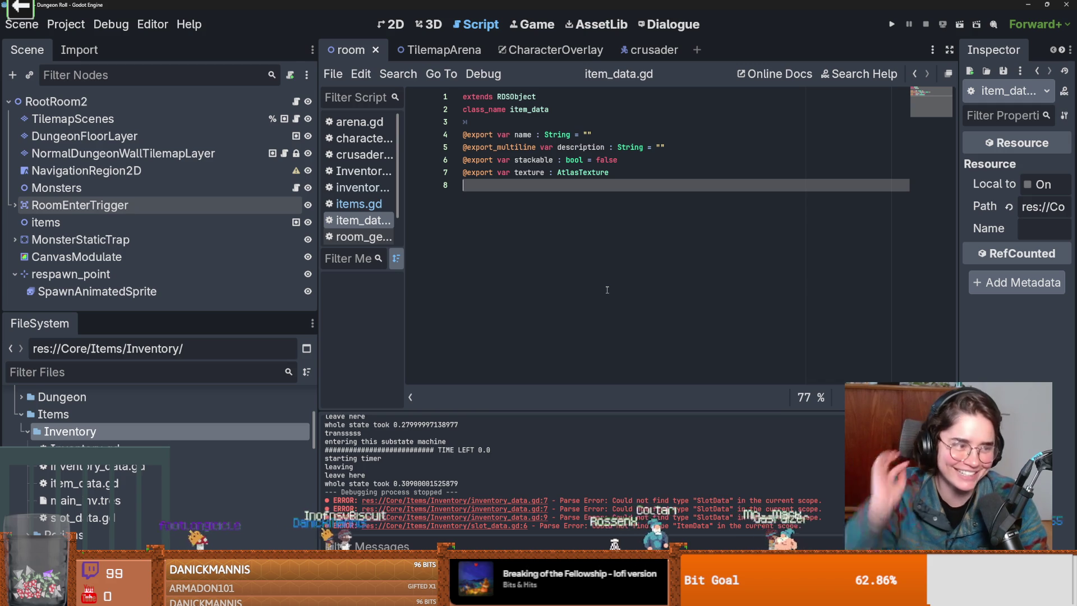
{"action": "key", "text": "ctrl+s"}
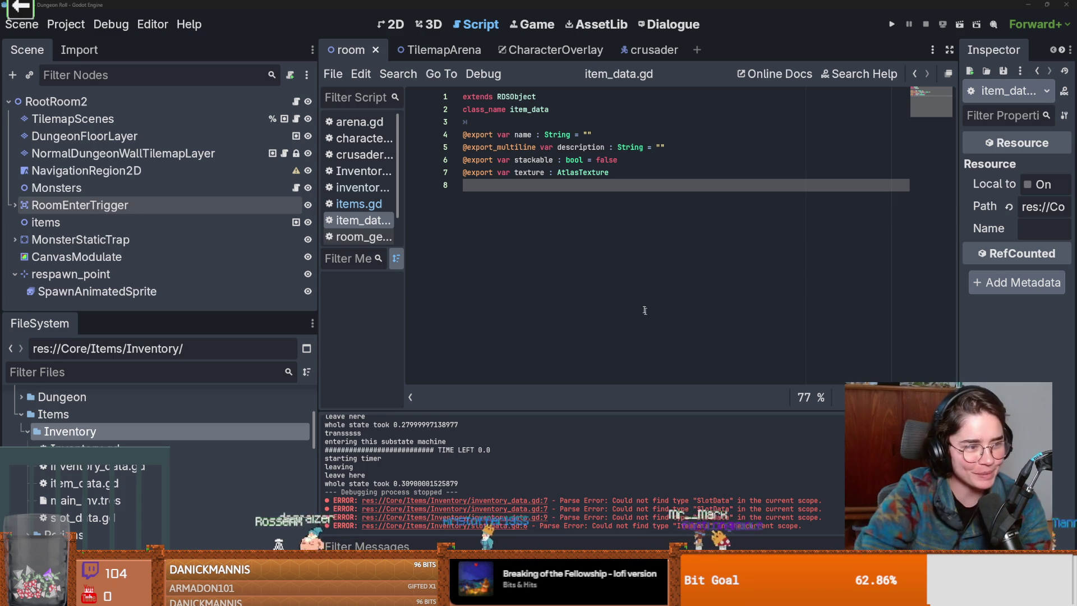
{"action": "key", "text": "ctrl+s"}
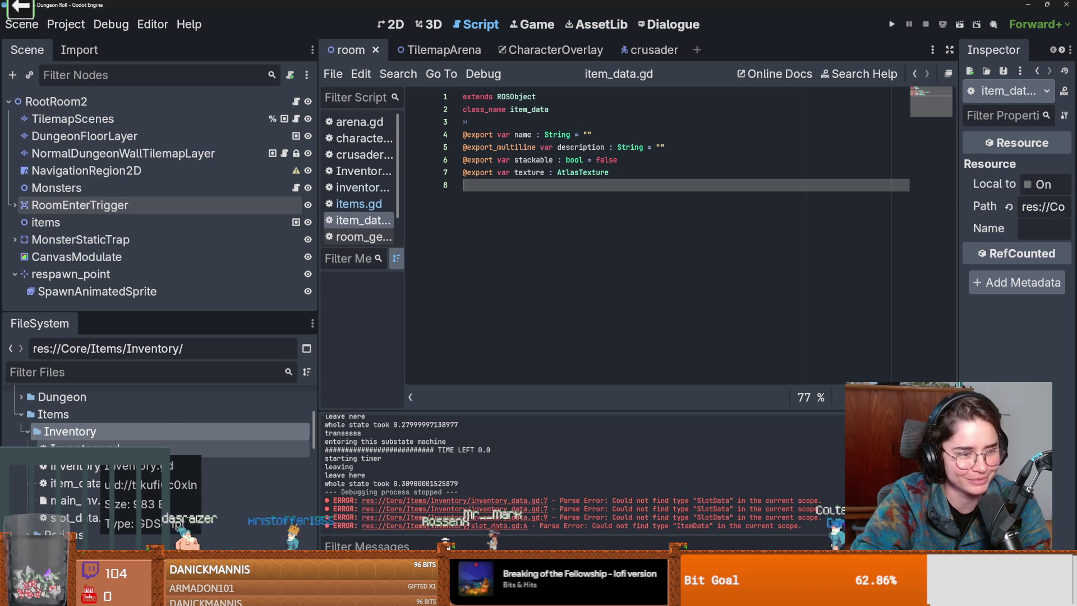
Flip through Inventory.gd, inventory_data.gd, item_data.gd and slot_data.gd to review the error.
{"action": "double_click", "coordinate": [84, 449]}
{"action": "double_click", "coordinate": [85, 465]}
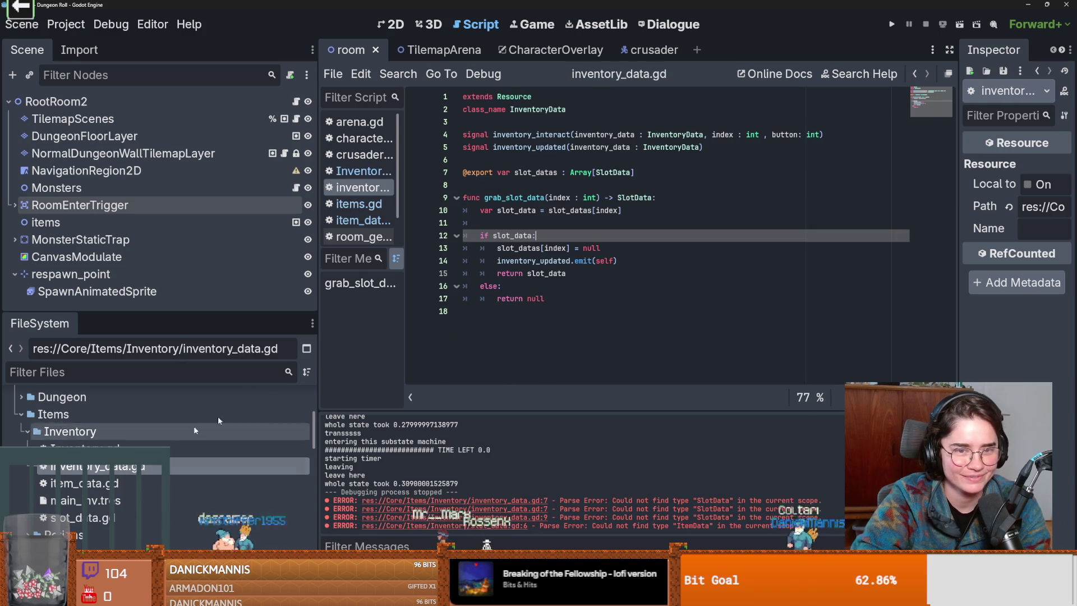
{"action": "double_click", "coordinate": [85, 448]}
{"action": "scroll", "coordinate": [84, 449], "scroll_direction": "down", "scroll_amount": 1}
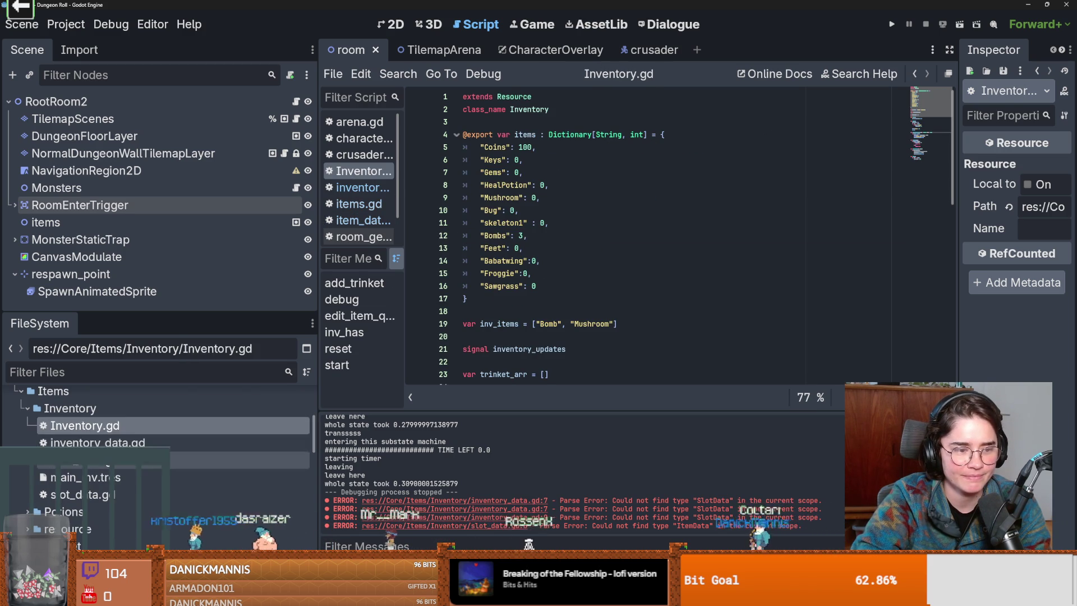
{"action": "double_click", "coordinate": [85, 443]}
{"action": "double_click", "coordinate": [84, 461]}
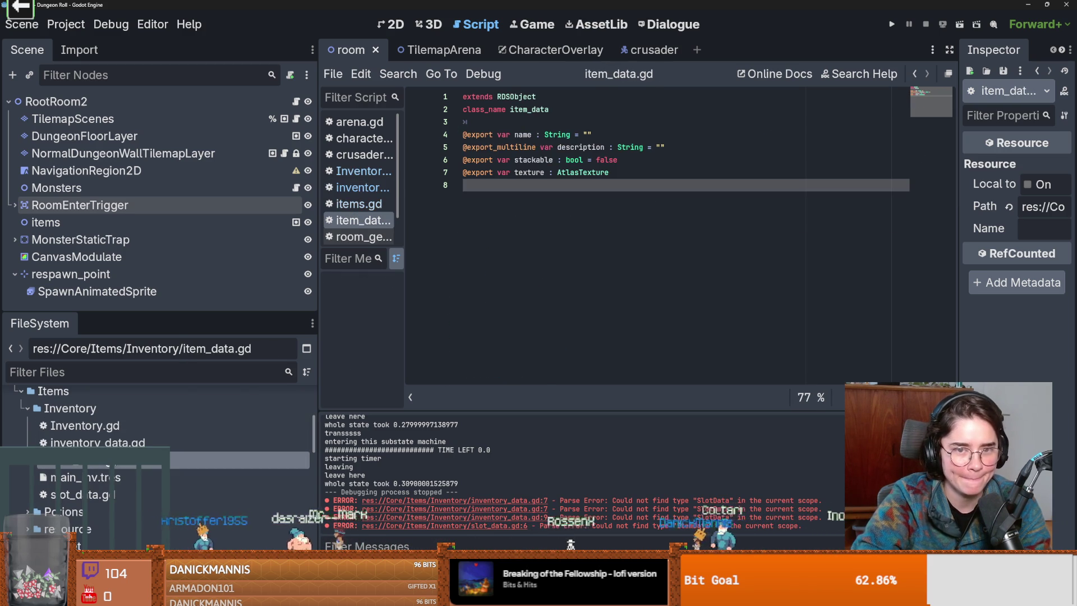
{"action": "double_click", "coordinate": [84, 493]}
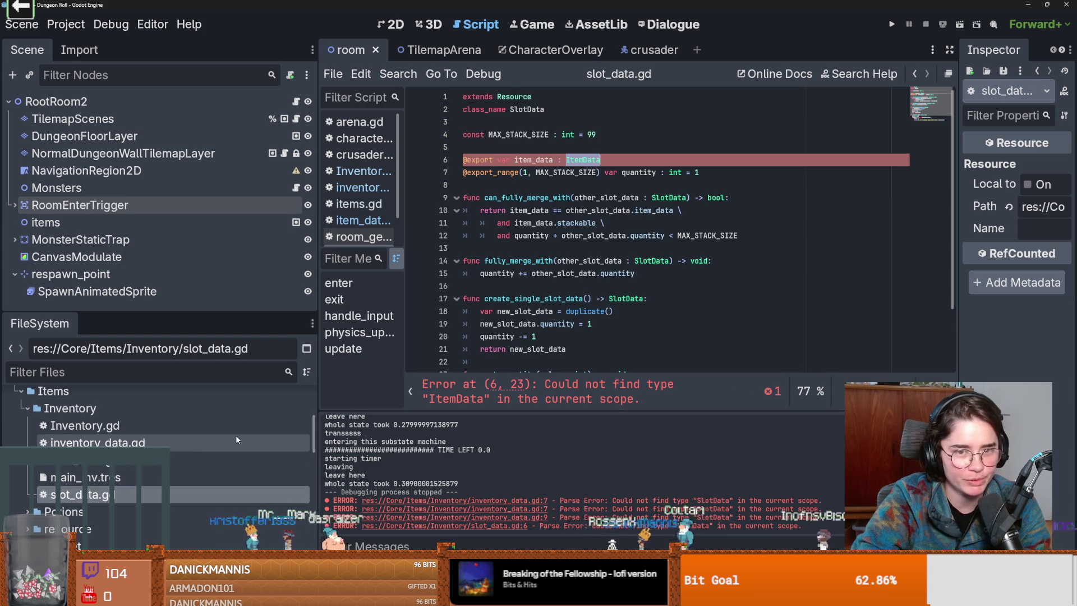
{"action": "key", "text": "ctrl+s"}
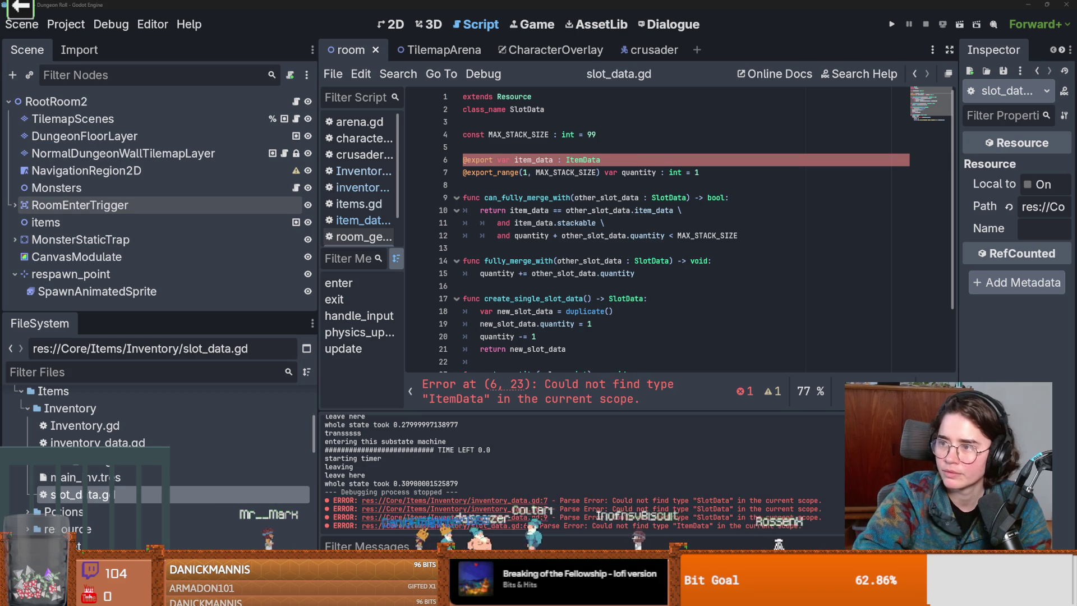
Rename the class in item_data.gd to ItemData, save, recheck slot_data.gd and move to the CharacterOverlay scene.
{"action": "double_click", "coordinate": [76, 460]}
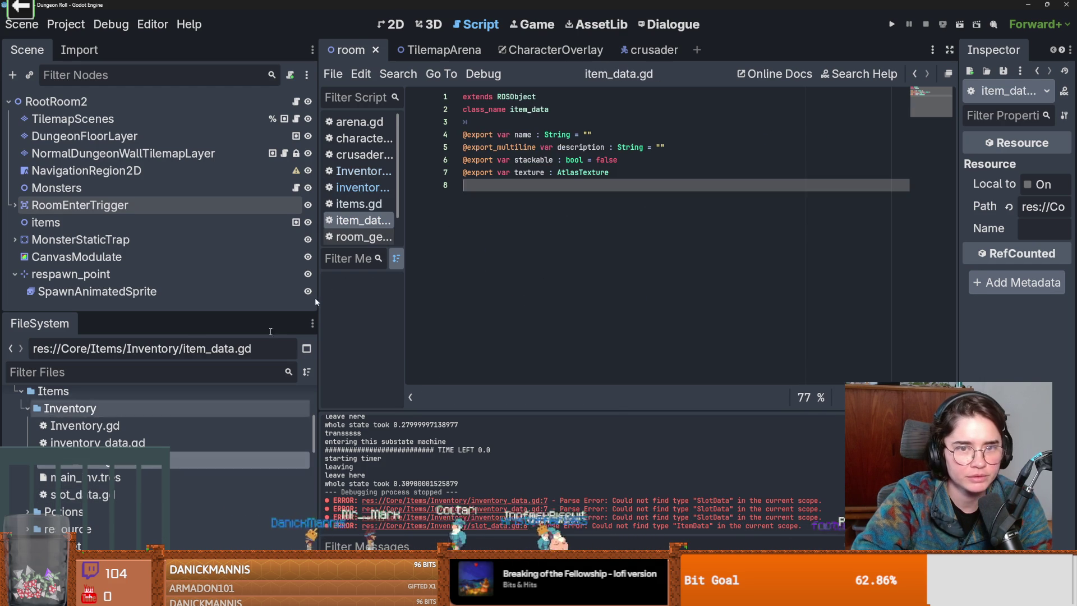
{"action": "left_click", "coordinate": [538, 109]}
{"action": "key", "text": "ctrl+s"}
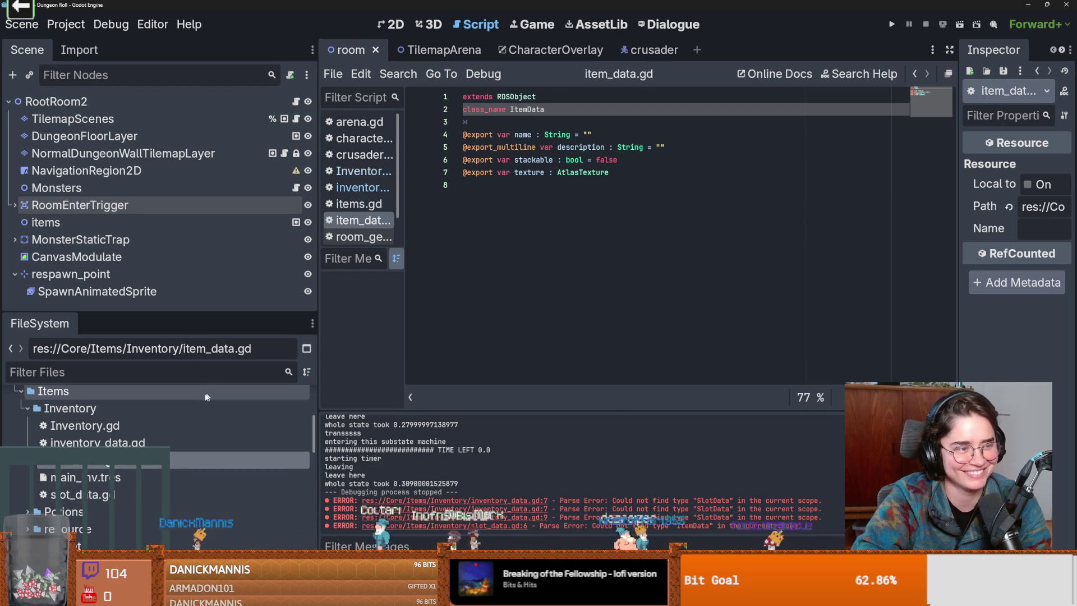
{"action": "double_click", "coordinate": [173, 494]}
{"action": "left_click", "coordinate": [586, 211]}
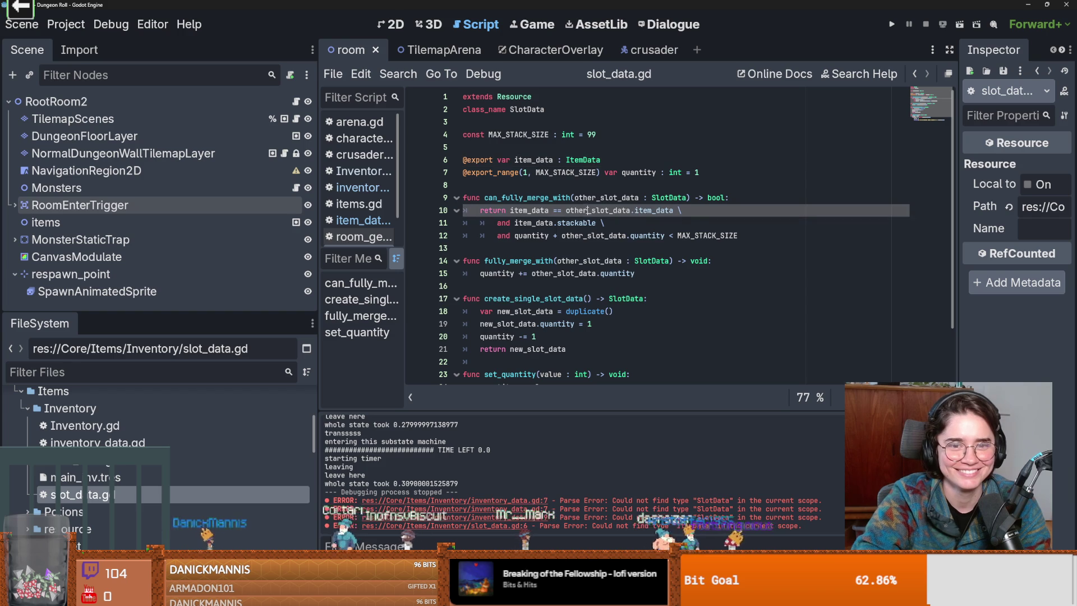
{"action": "key", "text": "ctrl+s"}
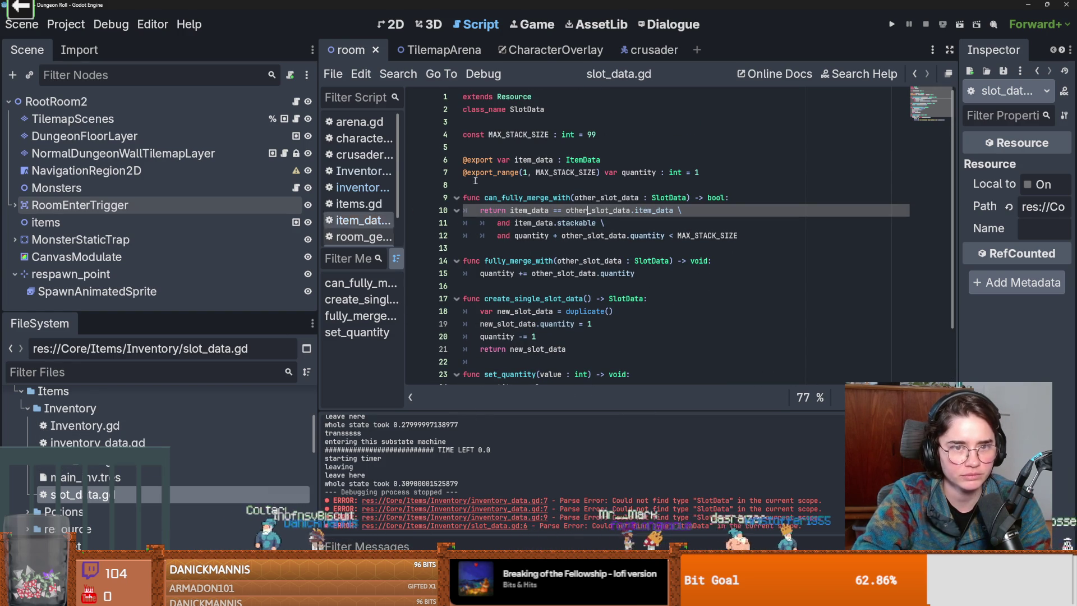
{"action": "left_click", "coordinate": [520, 52]}
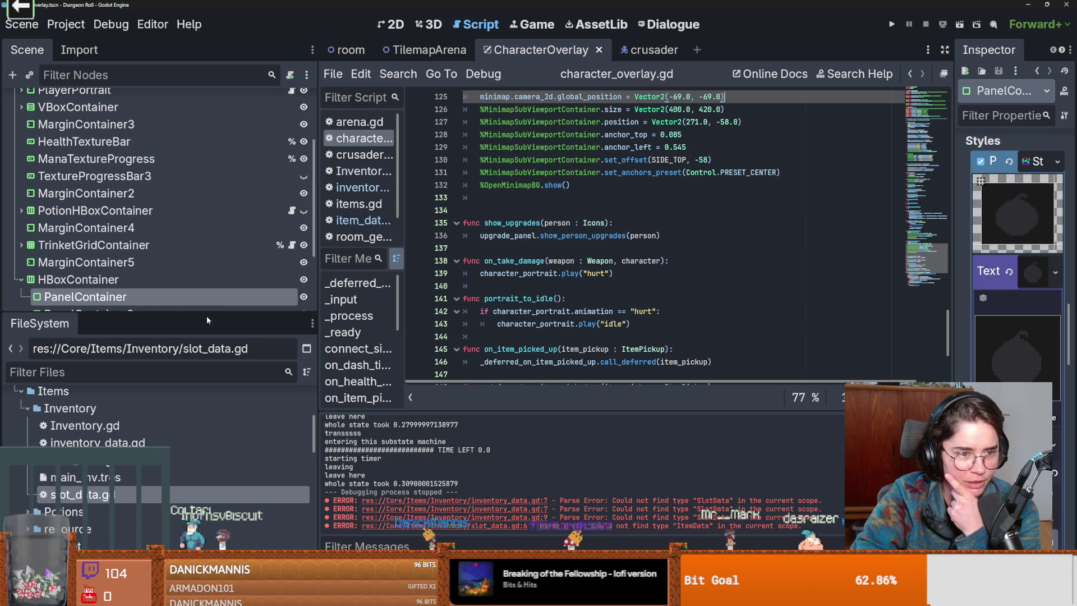
Enlarge the Scene dock to show more of the CharacterOverlay node tree.
{"action": "left_click_drag", "start_coordinate": [210, 312], "coordinate": [214, 367]}
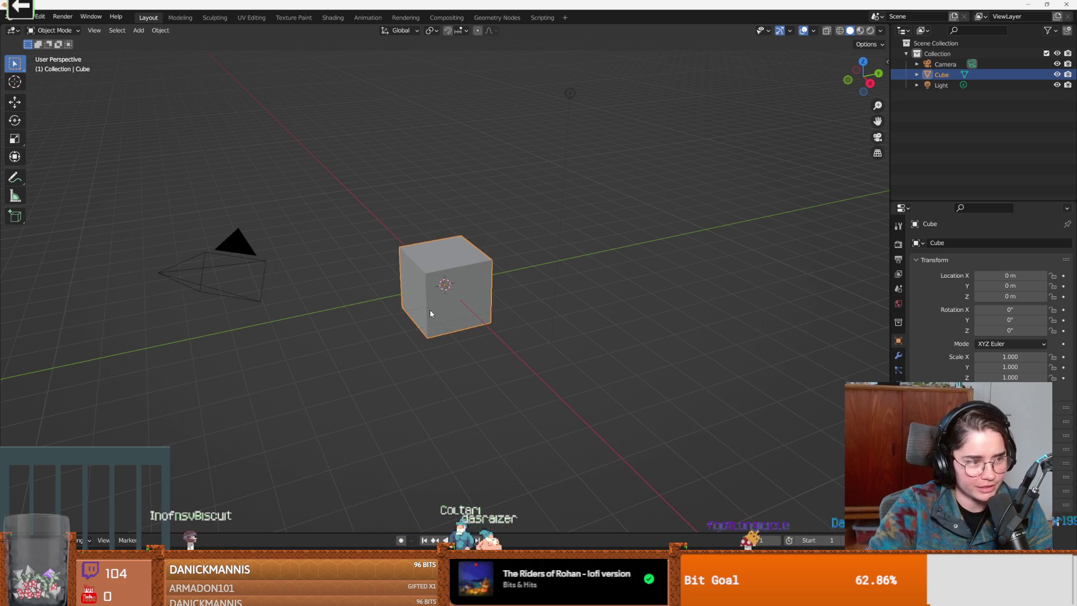
Delete the default cube, leaving only the camera and light.
{"action": "key", "text": "Delete"}
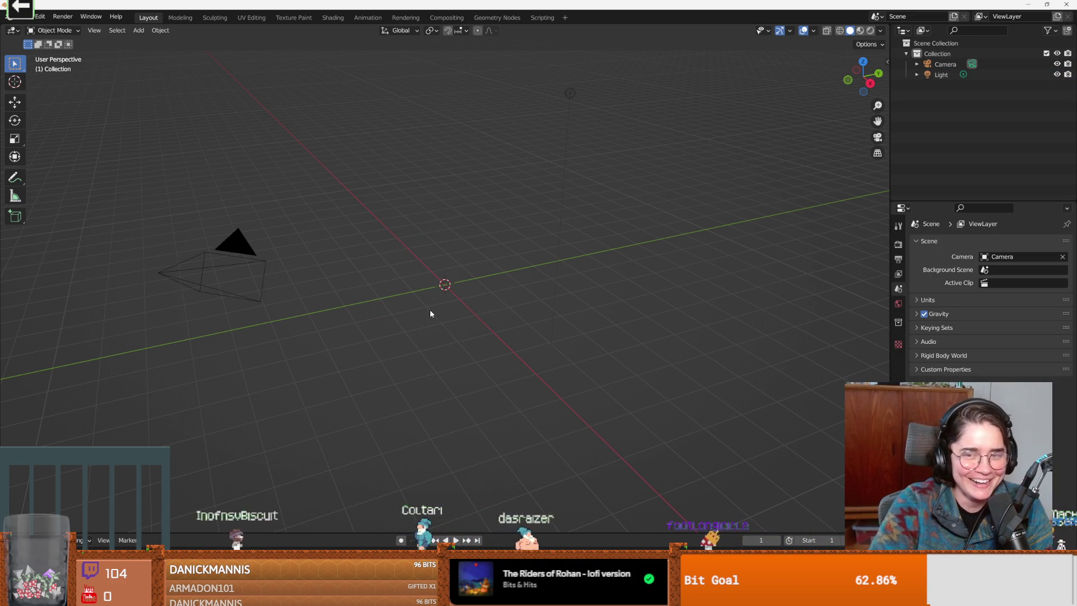
{"action": "scroll", "coordinate": [432, 309], "scroll_direction": "up", "scroll_amount": 4}
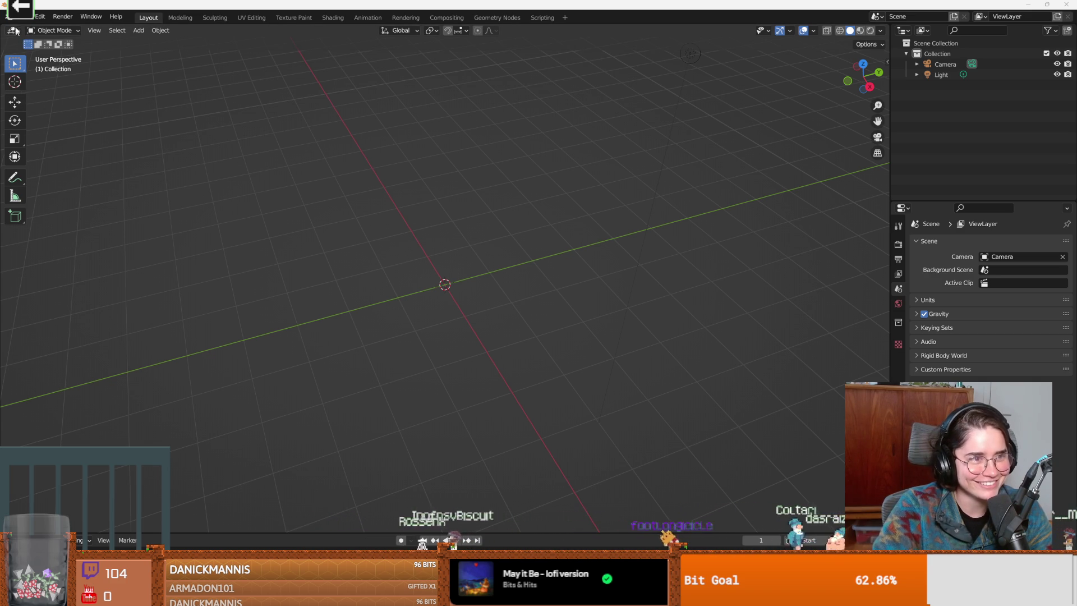
{"action": "left_click", "coordinate": [17, 17]}
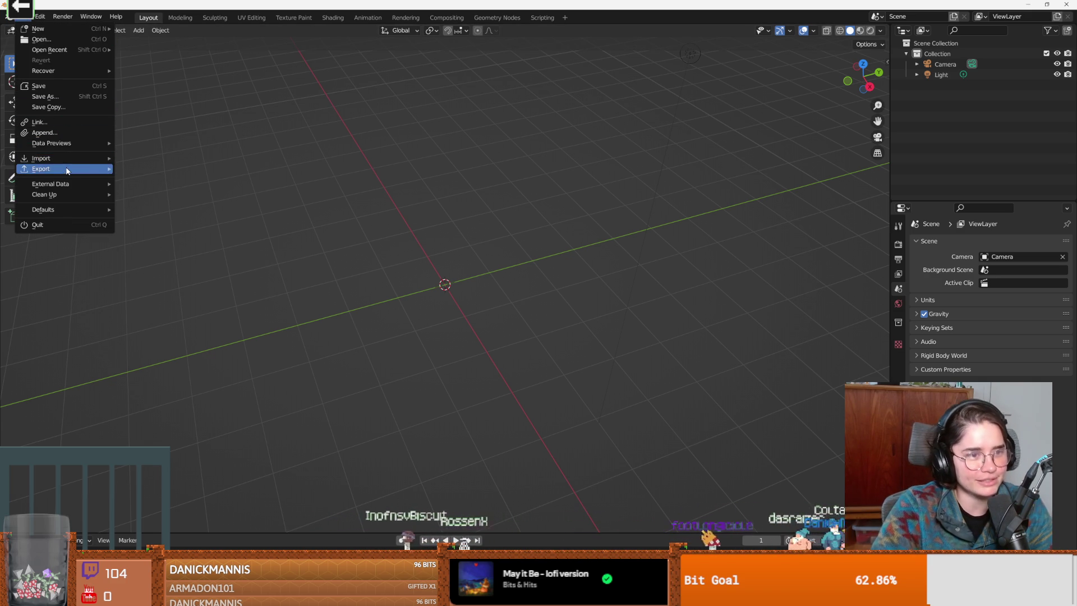
{"action": "mouse_move", "coordinate": [51, 158]}
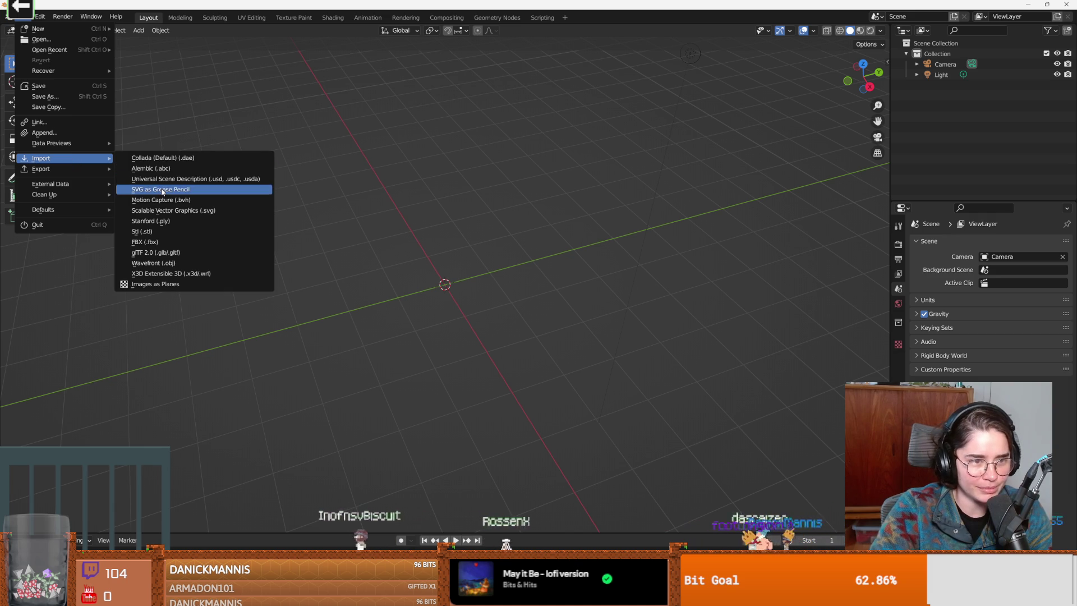
{"action": "left_click", "coordinate": [161, 189]}
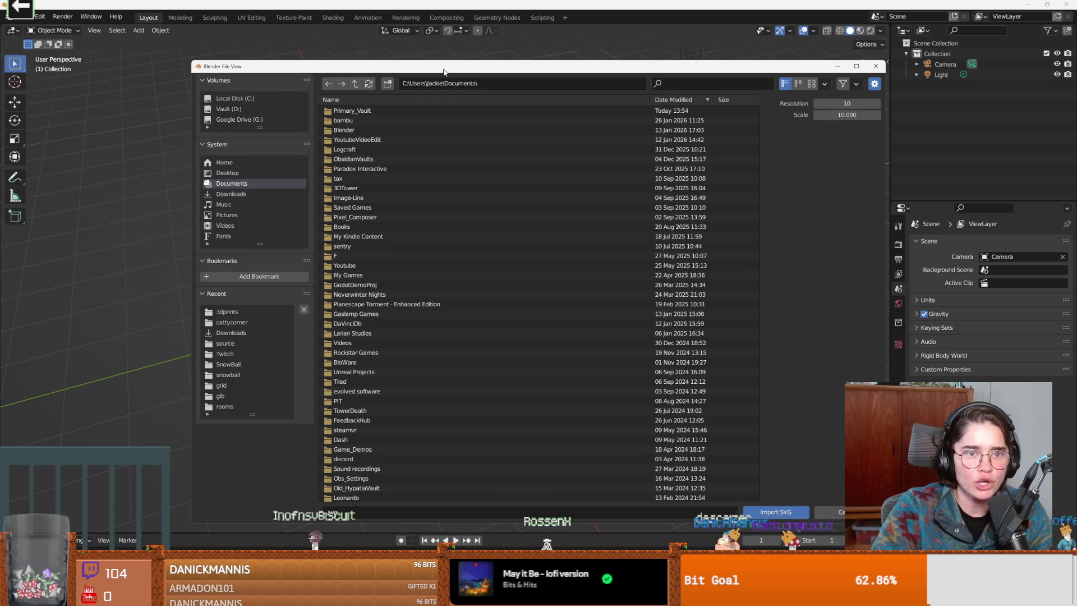
{"action": "key", "text": "Escape"}
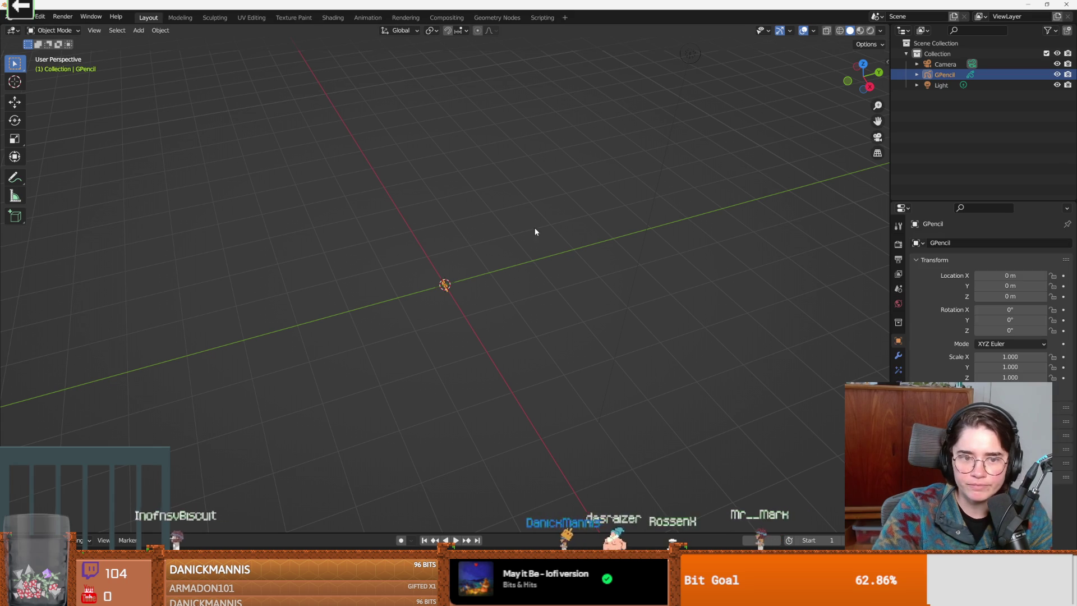
{"action": "scroll", "coordinate": [446, 288], "scroll_direction": "up", "scroll_amount": 10}
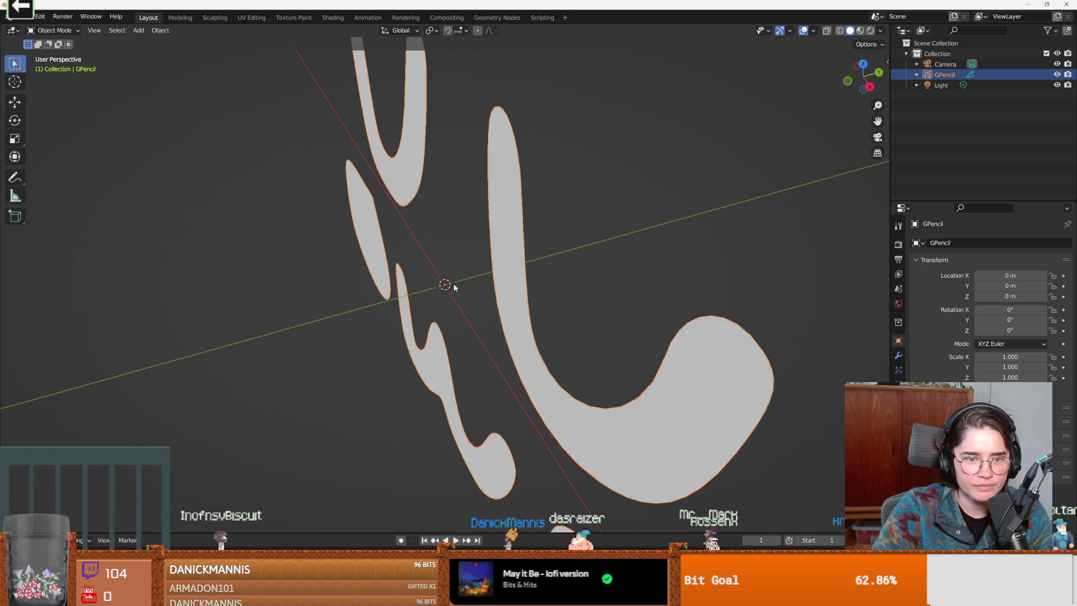
{"action": "left_click_drag", "start_coordinate": [453, 283], "coordinate": [553, 224]}
{"action": "scroll", "coordinate": [551, 225], "scroll_direction": "down", "scroll_amount": 4}
{"action": "scroll", "coordinate": [546, 228], "scroll_direction": "down", "scroll_amount": 1}
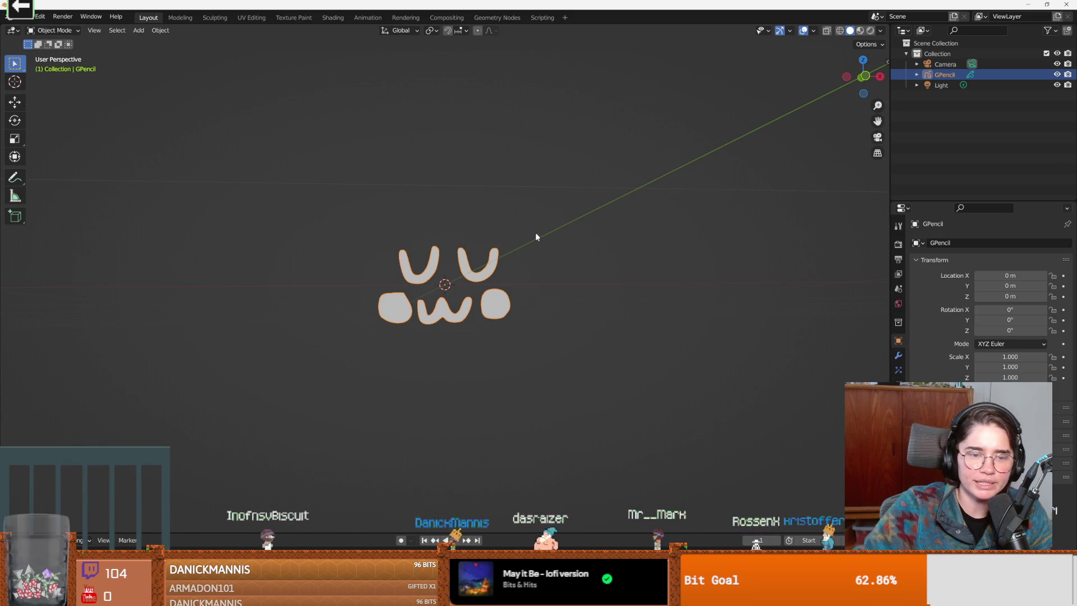
{"action": "mouse_move", "coordinate": [441, 307]}
{"action": "left_mouse_down"}
{"action": "mouse_move", "coordinate": [433, 345]}
{"action": "mouse_move", "coordinate": [437, 328]}
{"action": "left_mouse_up"}
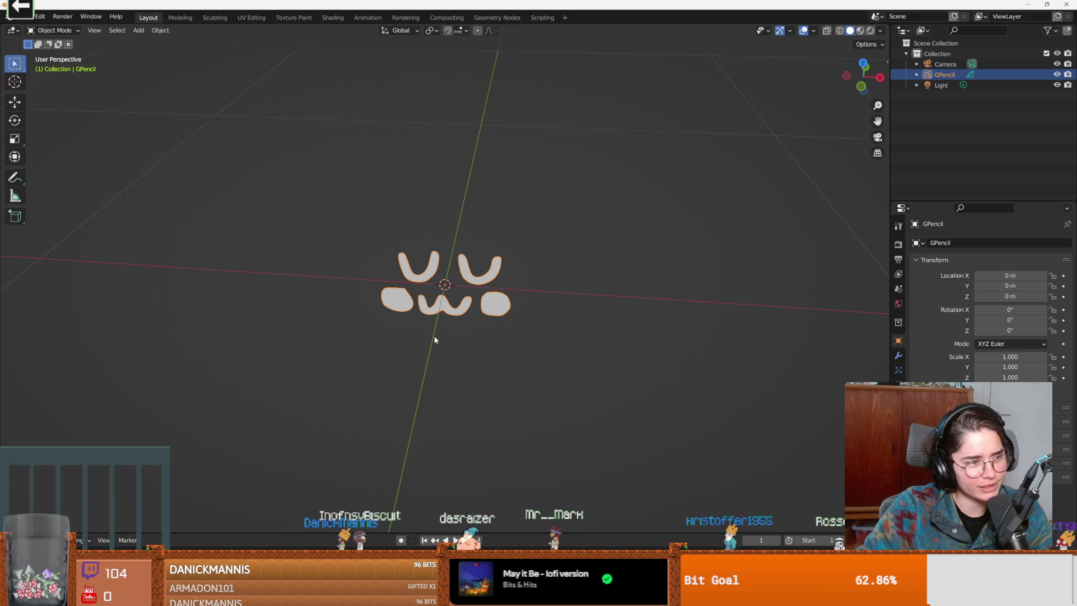
{"action": "scroll", "coordinate": [435, 323], "scroll_direction": "down", "scroll_amount": 2}
{"action": "scroll", "coordinate": [435, 323], "scroll_direction": "up", "scroll_amount": 2}
{"action": "left_click_drag", "start_coordinate": [501, 284], "coordinate": [500, 300]}
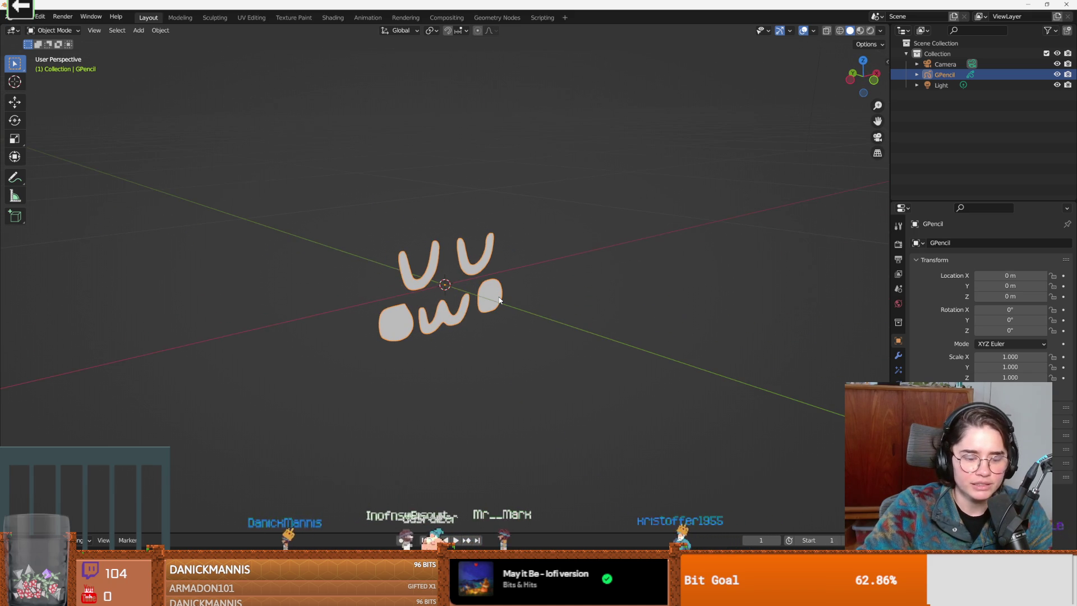
{"action": "key", "text": "r"}
{"action": "type", "text": "x"}
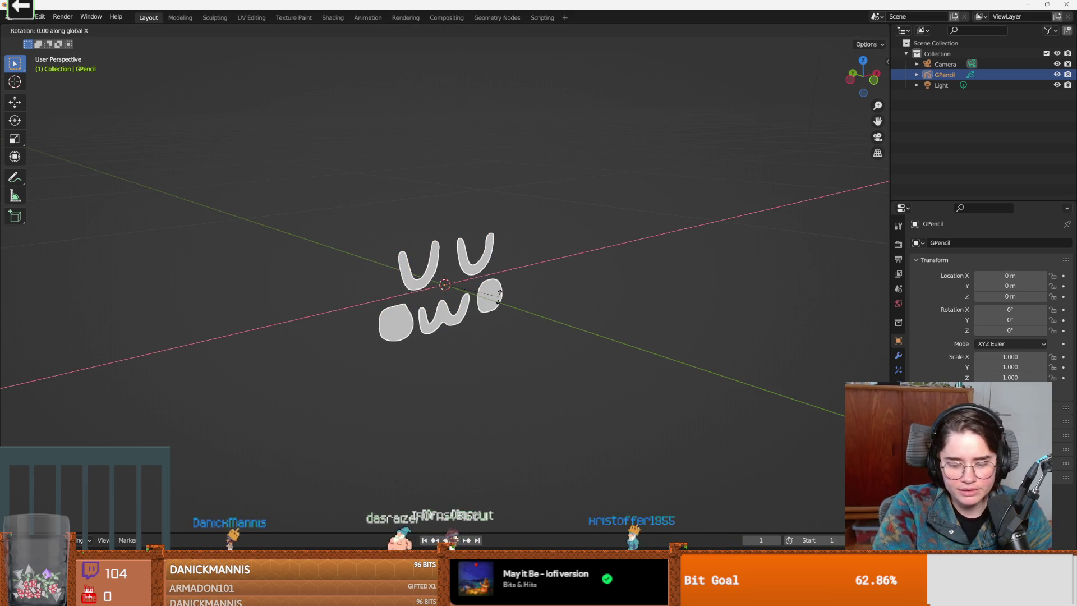
{"action": "type", "text": "-90"}
Confirm the -90° X rotation of the UwU shapes, deselect them and bring up the Add menu.
{"action": "key", "text": "Return"}
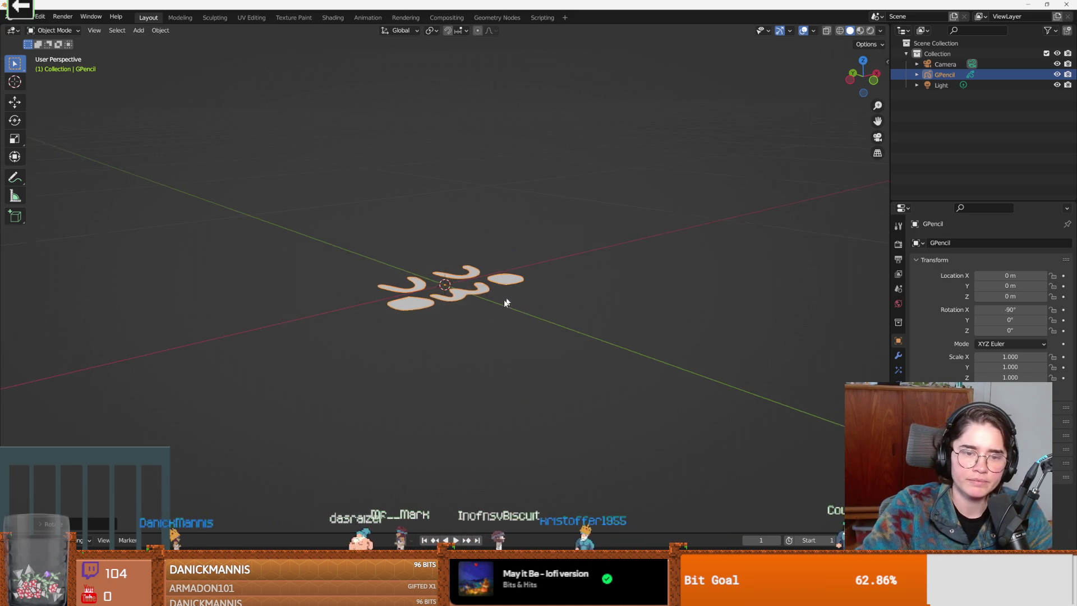
{"action": "left_click_drag", "start_coordinate": [512, 294], "coordinate": [470, 333]}
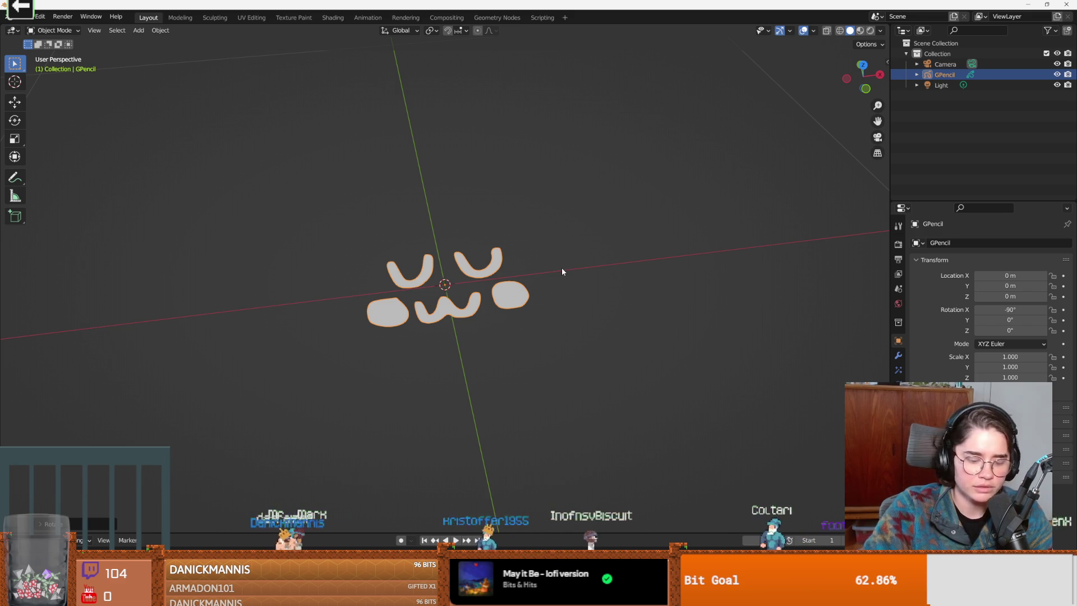
{"action": "left_click", "coordinate": [940, 126]}
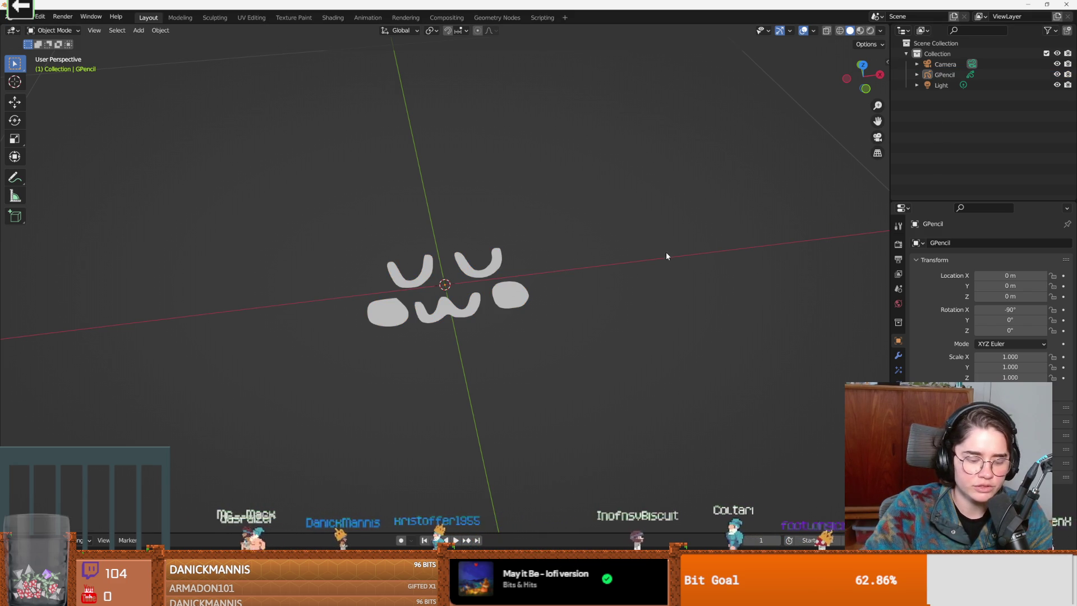
{"action": "key", "text": "ctrl+z"}
{"action": "key", "text": "ctrl+shift+z"}
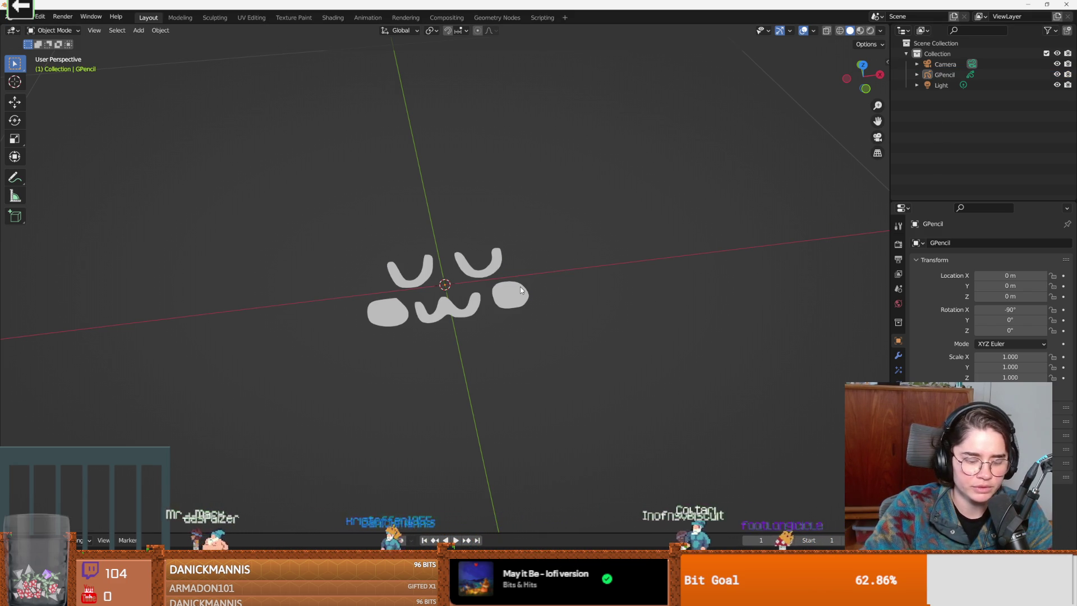
{"action": "key", "text": "shift+a"}
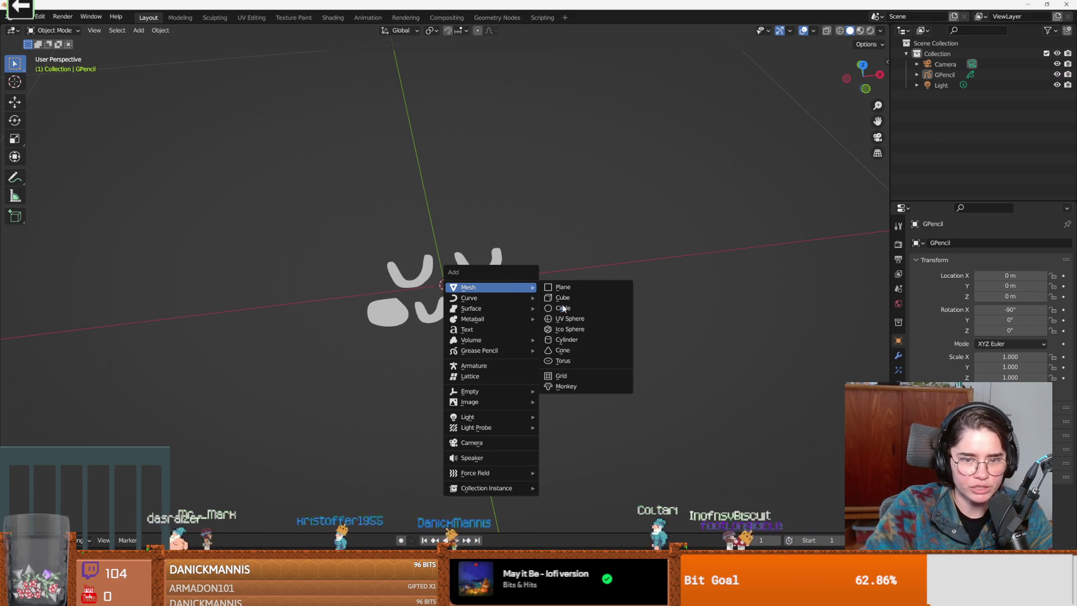
Add a mesh circle scaled to about 0.217 and nudged slightly to surround the UwU shapes.
{"action": "left_click", "coordinate": [563, 308]}
{"action": "scroll", "coordinate": [539, 305], "scroll_direction": "down", "scroll_amount": 3}
{"action": "scroll", "coordinate": [505, 319], "scroll_direction": "down", "scroll_amount": 3}
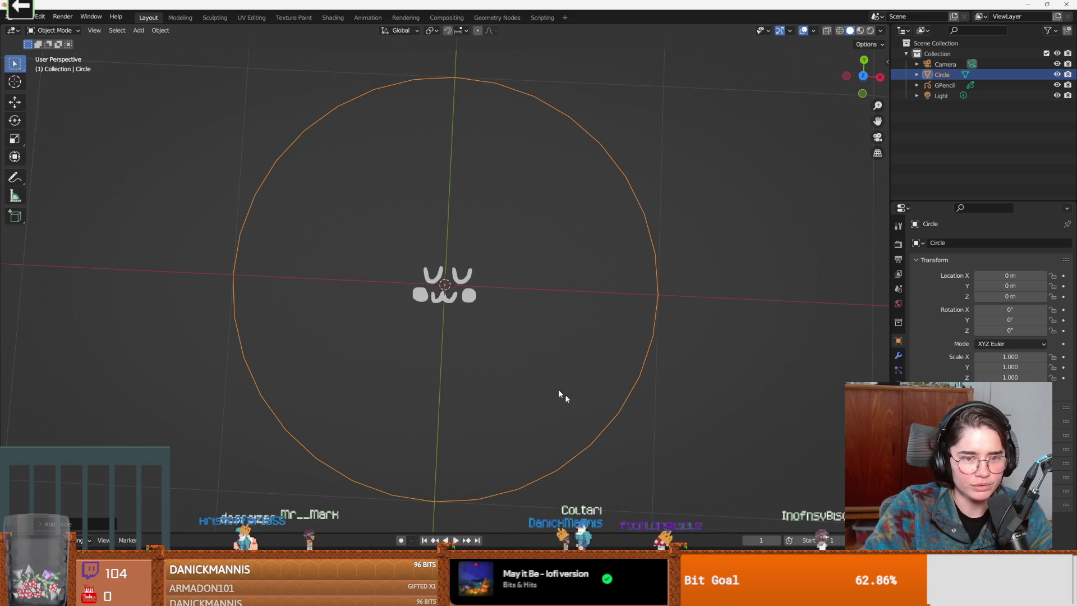
{"action": "key", "text": "s"}
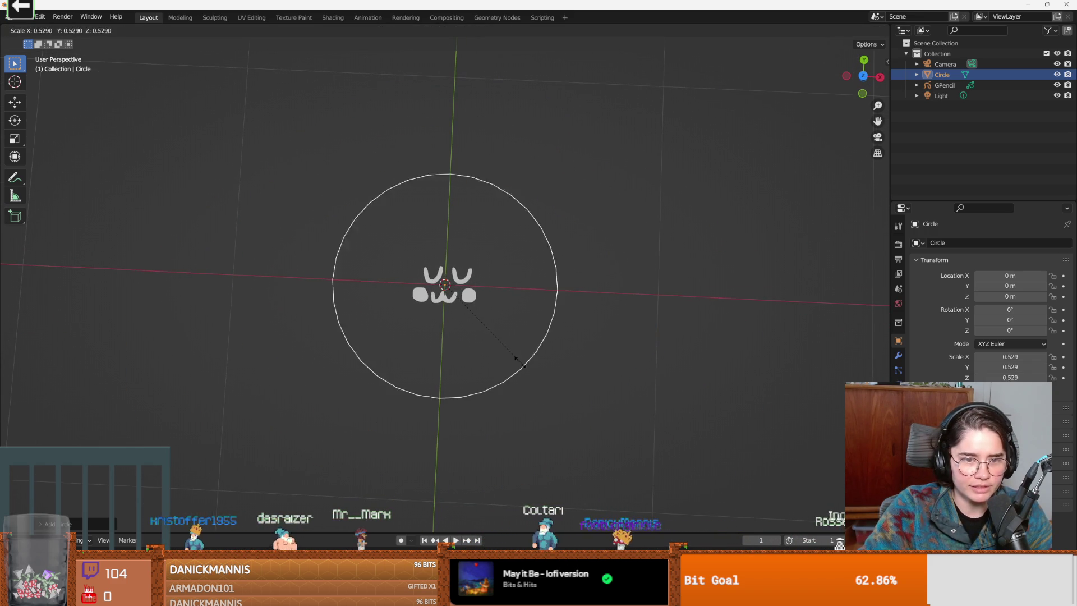
{"action": "left_click", "coordinate": [480, 316]}
{"action": "key", "text": "g"}
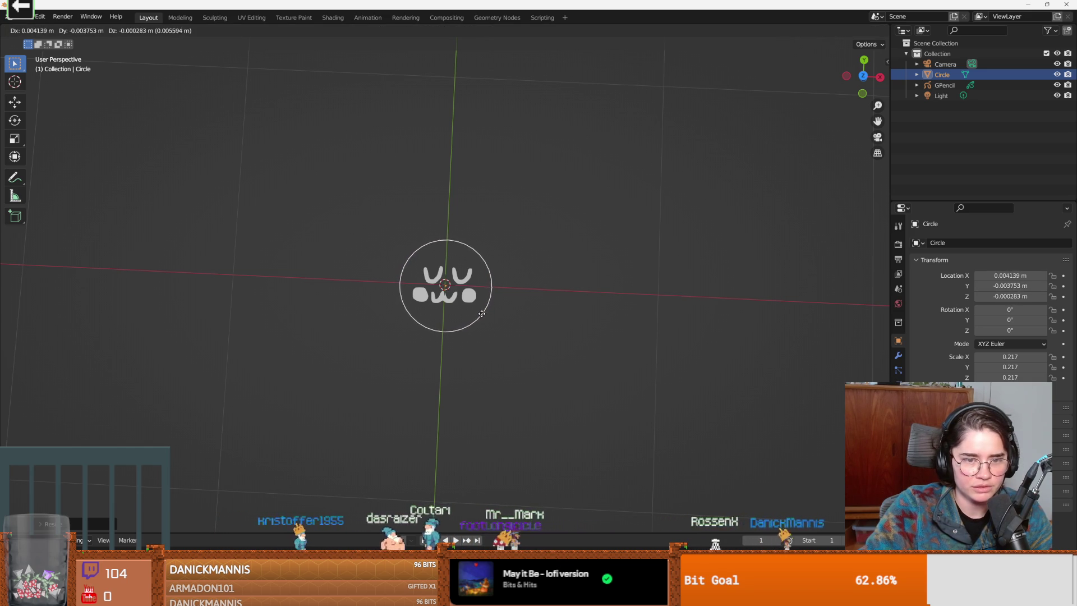
{"action": "left_click", "coordinate": [481, 313]}
{"action": "scroll", "coordinate": [448, 285], "scroll_direction": "up", "scroll_amount": 5}
{"action": "right_click", "coordinate": [551, 199]}
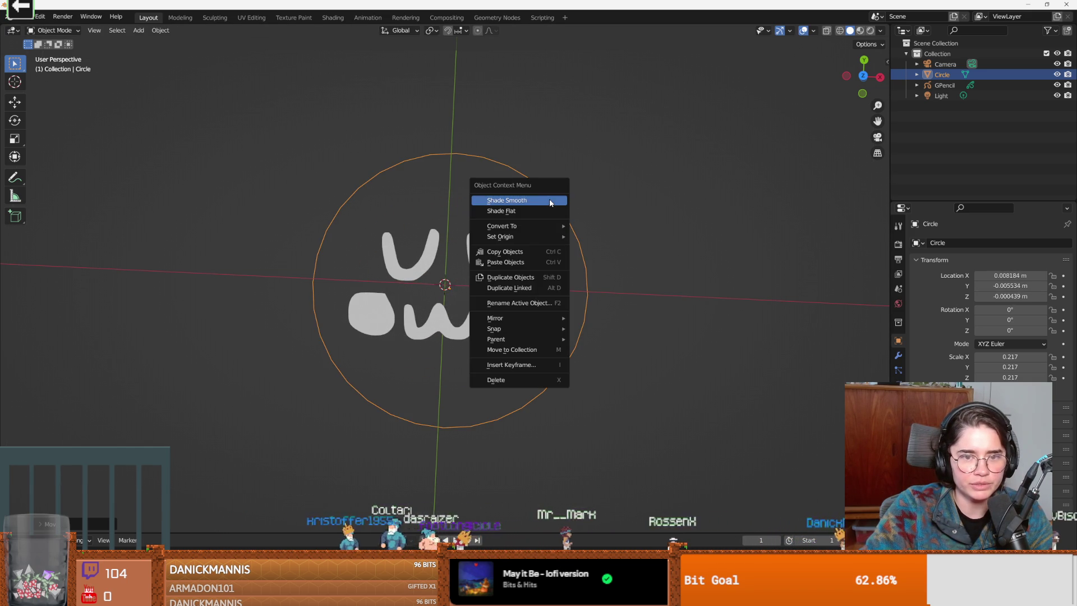
In Edit Mode with edge select, fill the circle outline into a solid disc face.
{"action": "key", "text": "Tab"}
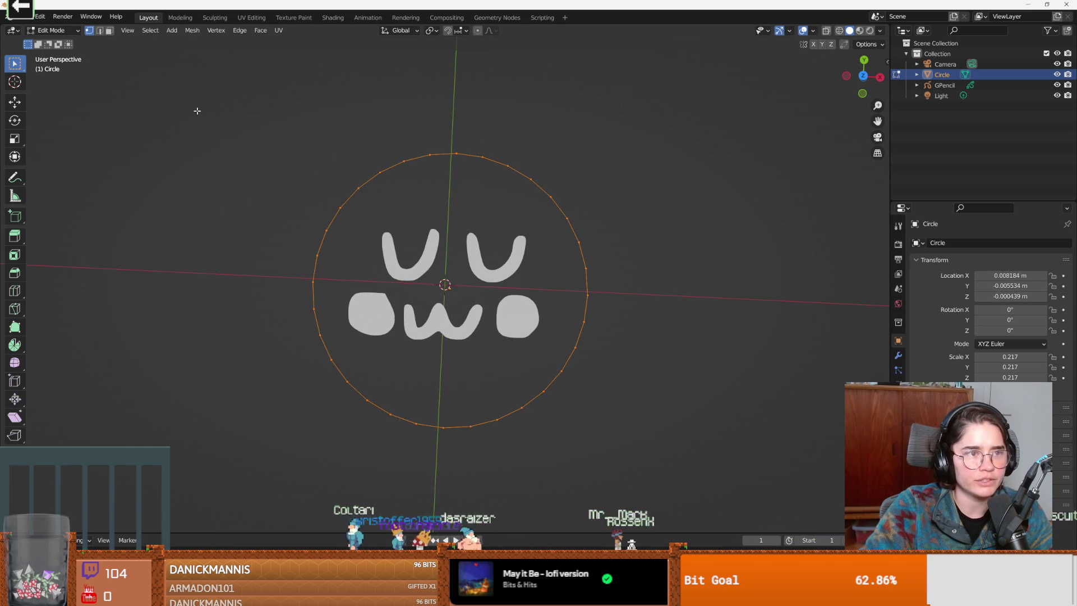
{"action": "left_click", "coordinate": [99, 31]}
{"action": "right_click", "coordinate": [458, 153]}
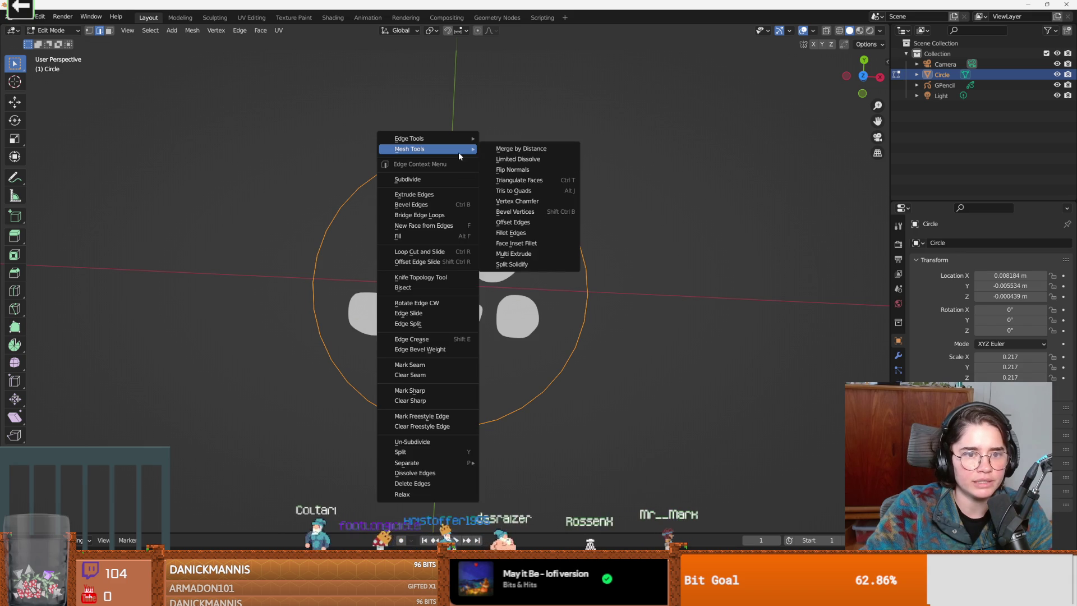
{"action": "left_click", "coordinate": [435, 227]}
{"action": "scroll", "coordinate": [598, 300], "scroll_direction": "up", "scroll_amount": 4}
{"action": "scroll", "coordinate": [598, 300], "scroll_direction": "down", "scroll_amount": 2}
{"action": "scroll", "coordinate": [598, 299], "scroll_direction": "down", "scroll_amount": 1}
{"action": "scroll", "coordinate": [598, 300], "scroll_direction": "down", "scroll_amount": 2}
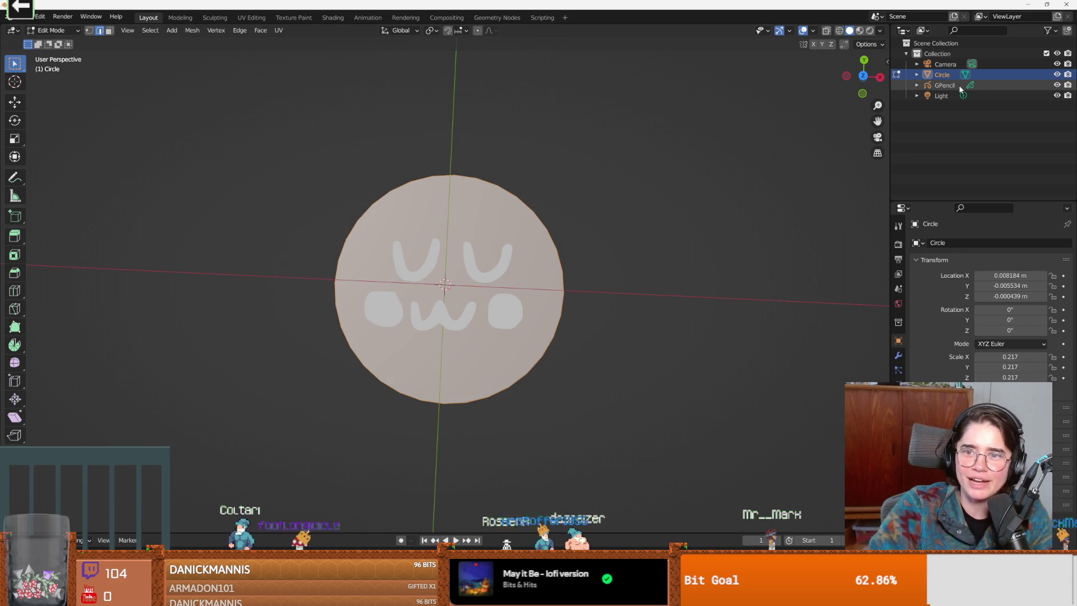
Make the GPencil UwU object active in Object Mode and bring up its Convert options.
{"action": "left_click", "coordinate": [944, 84]}
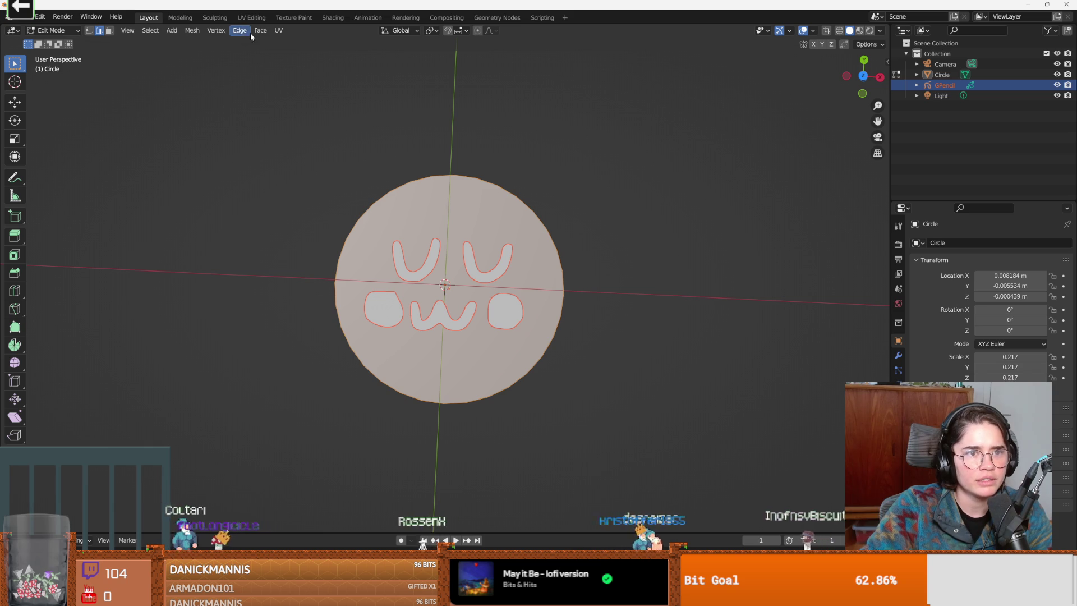
{"action": "left_click", "coordinate": [271, 105]}
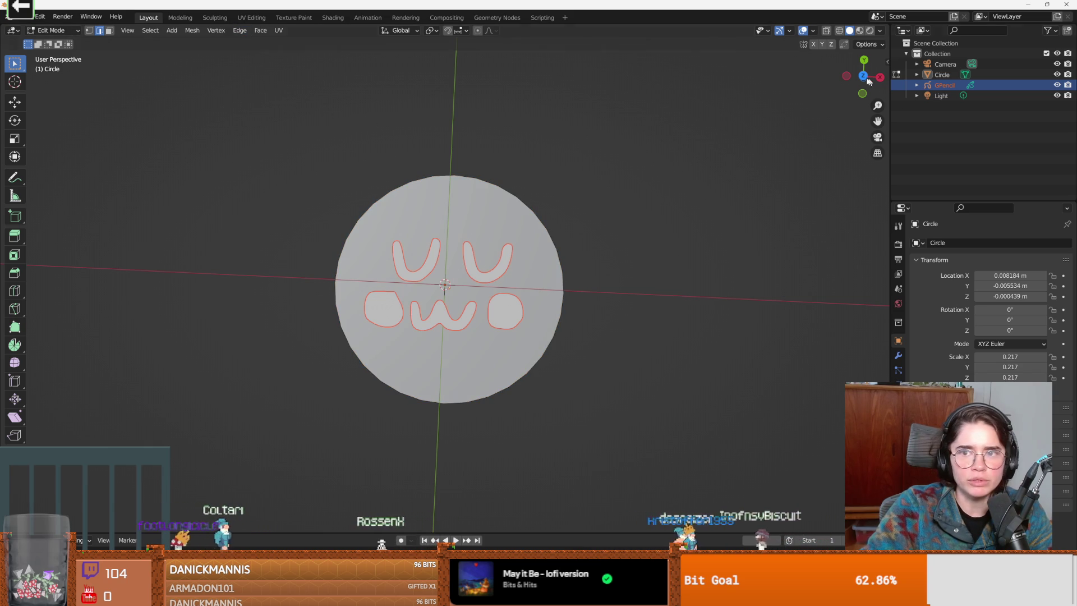
{"action": "left_click", "coordinate": [897, 89]}
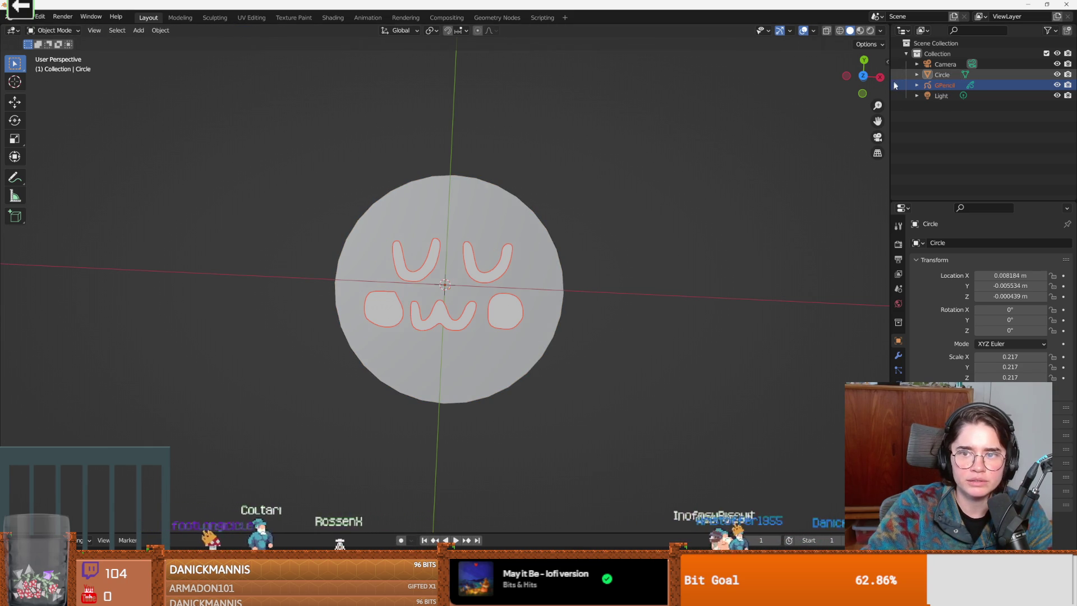
{"action": "left_click", "coordinate": [160, 29]}
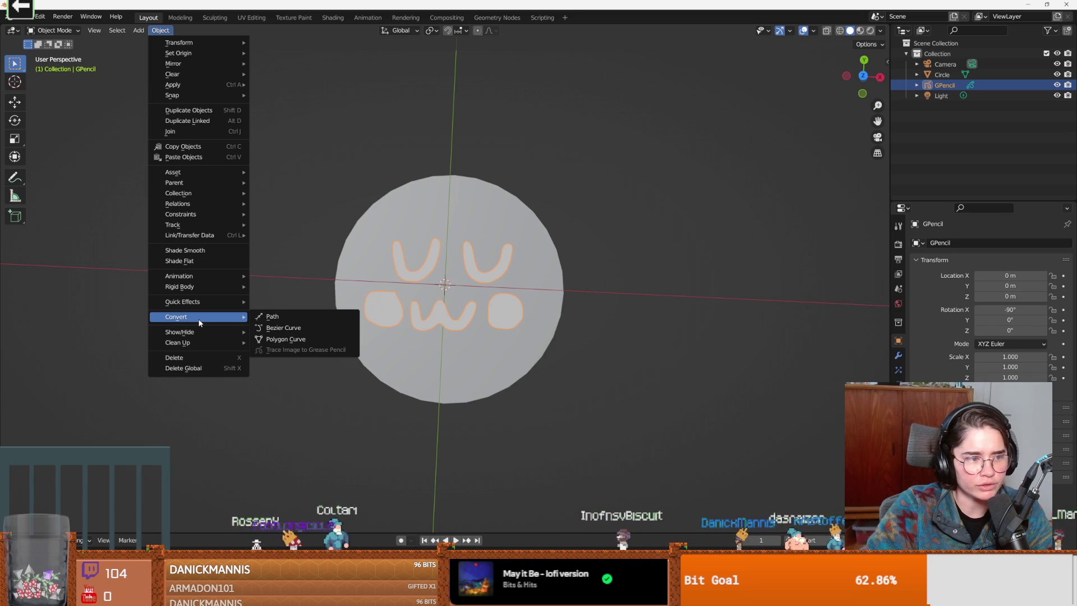
{"action": "mouse_move", "coordinate": [199, 317]}
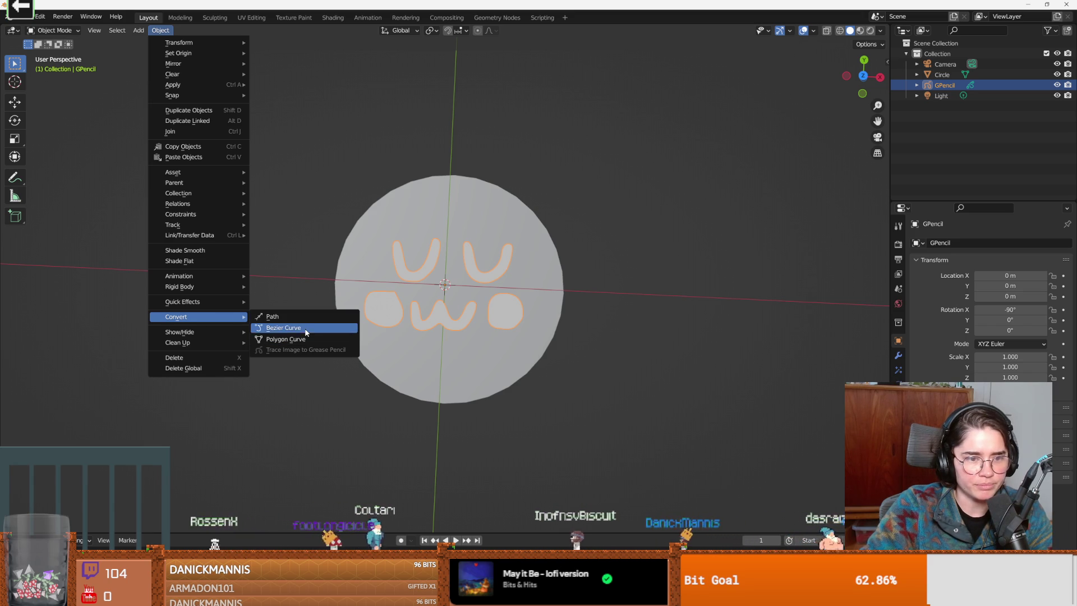
Convert the strokes to a polygon curve, then Layer_001 to a mesh, and hide the original GPencil.
{"action": "left_click", "coordinate": [305, 340]}
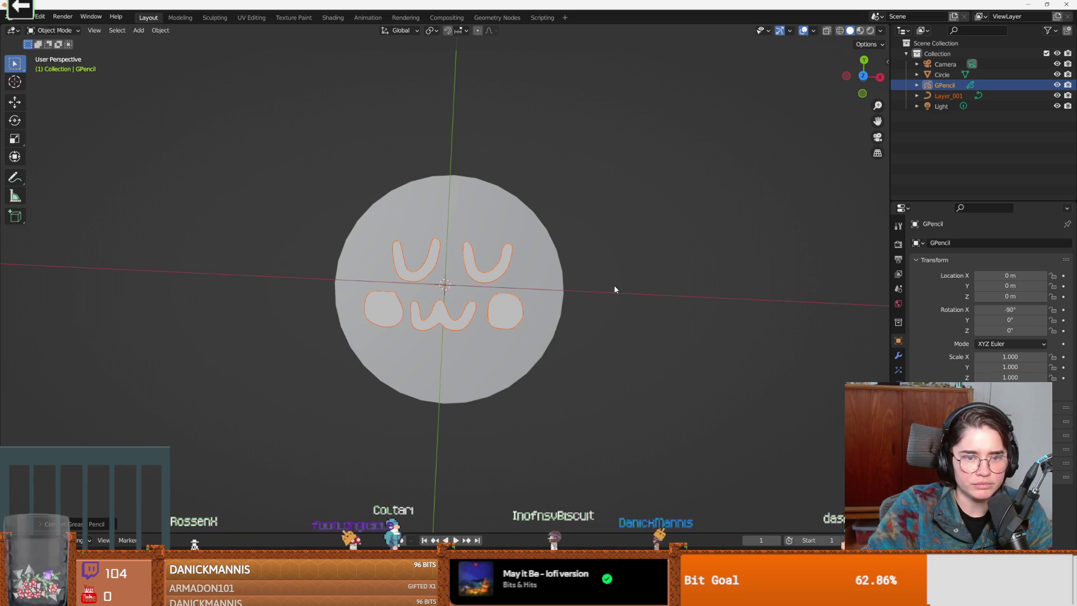
{"action": "left_click", "coordinate": [159, 30]}
{"action": "left_click", "coordinate": [278, 330]}
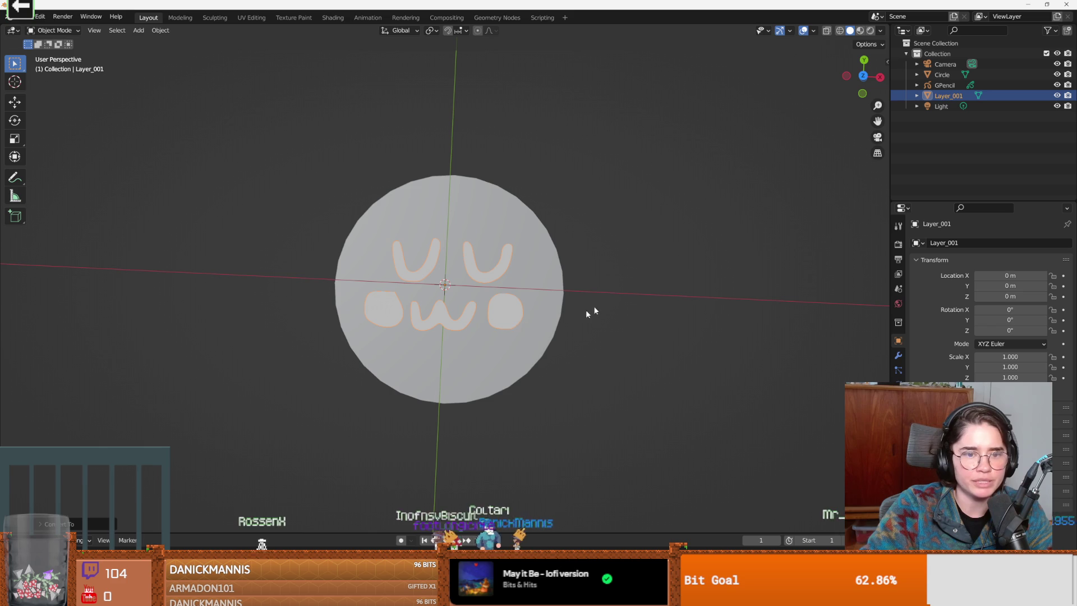
{"action": "left_click", "coordinate": [1057, 85]}
{"action": "scroll", "coordinate": [509, 259], "scroll_direction": "up", "scroll_amount": 5}
{"action": "scroll", "coordinate": [522, 258], "scroll_direction": "down", "scroll_amount": 4}
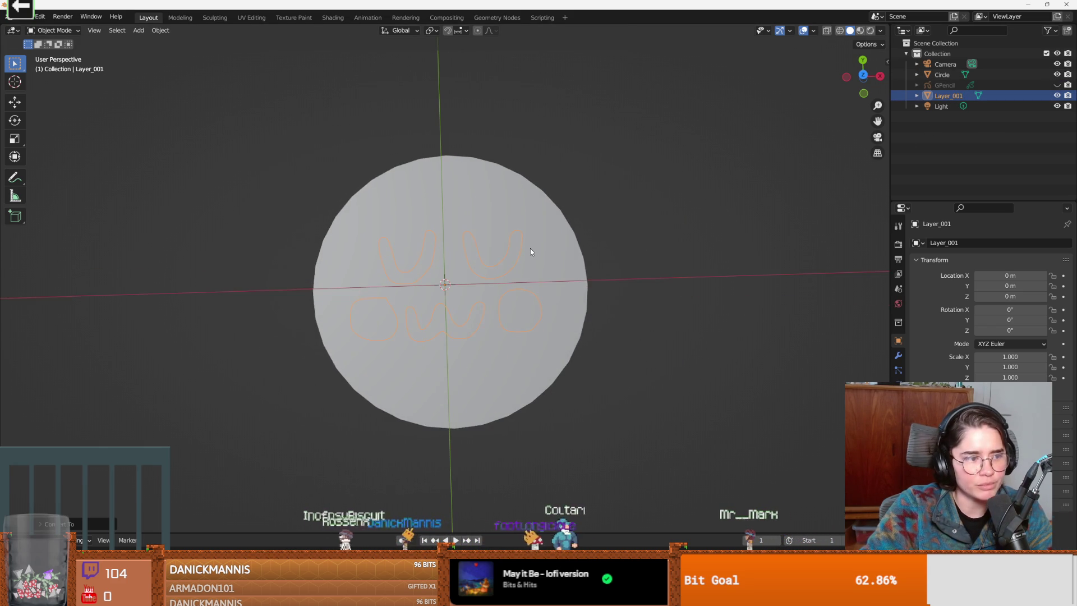
{"action": "scroll", "coordinate": [531, 247], "scroll_direction": "up", "scroll_amount": 3}
{"action": "left_click_drag", "start_coordinate": [530, 253], "coordinate": [646, 210]}
{"action": "scroll", "coordinate": [569, 241], "scroll_direction": "down", "scroll_amount": 3}
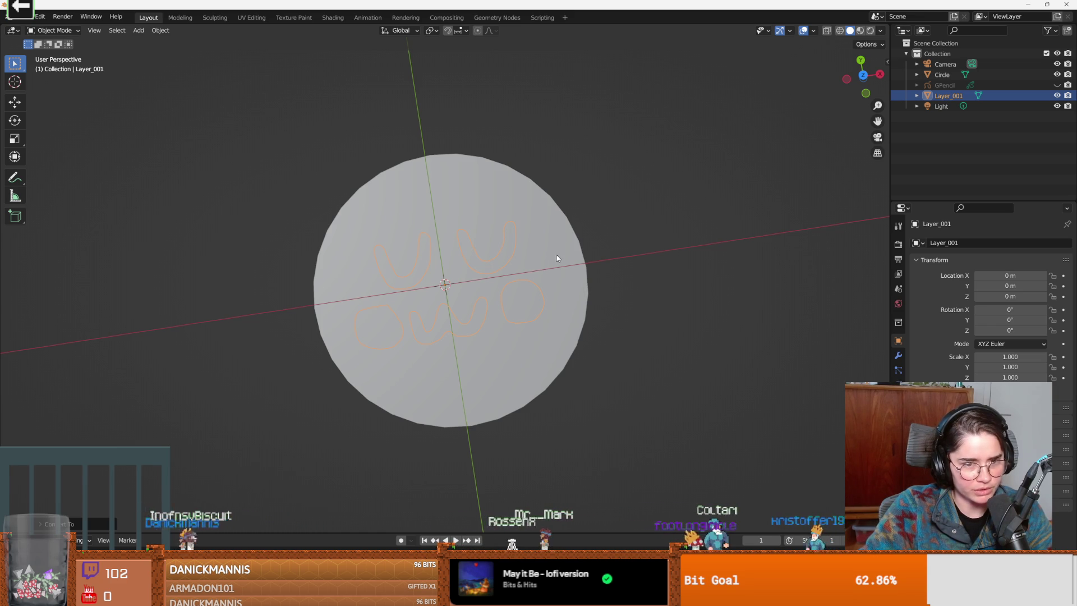
{"action": "scroll", "coordinate": [443, 308], "scroll_direction": "up", "scroll_amount": 1}
{"action": "mouse_move", "coordinate": [442, 308]}
{"action": "left_mouse_down"}
{"action": "mouse_move", "coordinate": [413, 284]}
{"action": "mouse_move", "coordinate": [454, 298]}
{"action": "mouse_move", "coordinate": [543, 211]}
{"action": "left_mouse_up"}
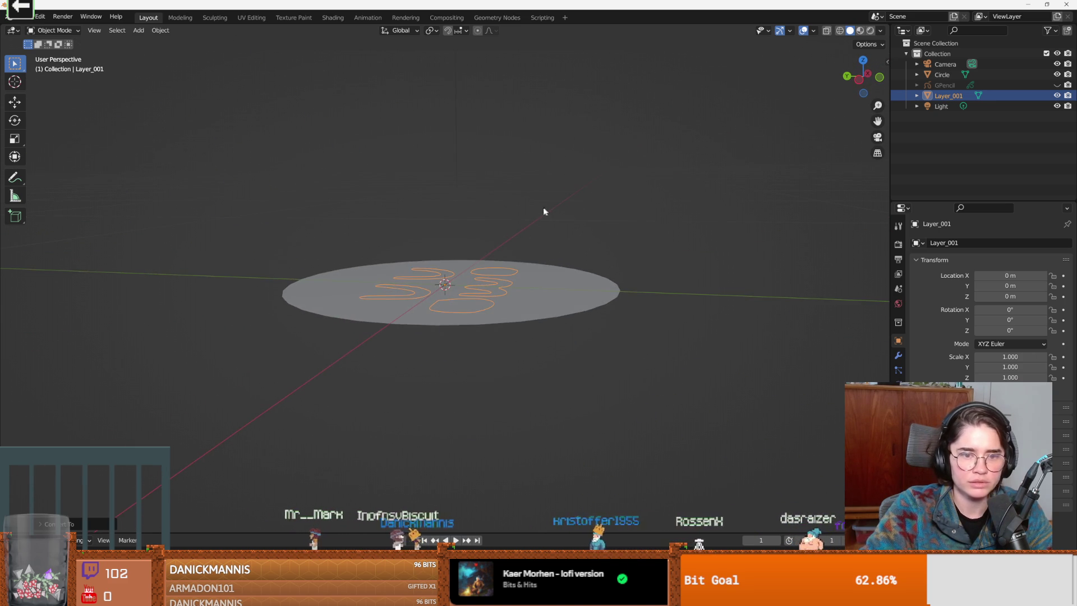
{"action": "left_click", "coordinate": [1028, 74]}
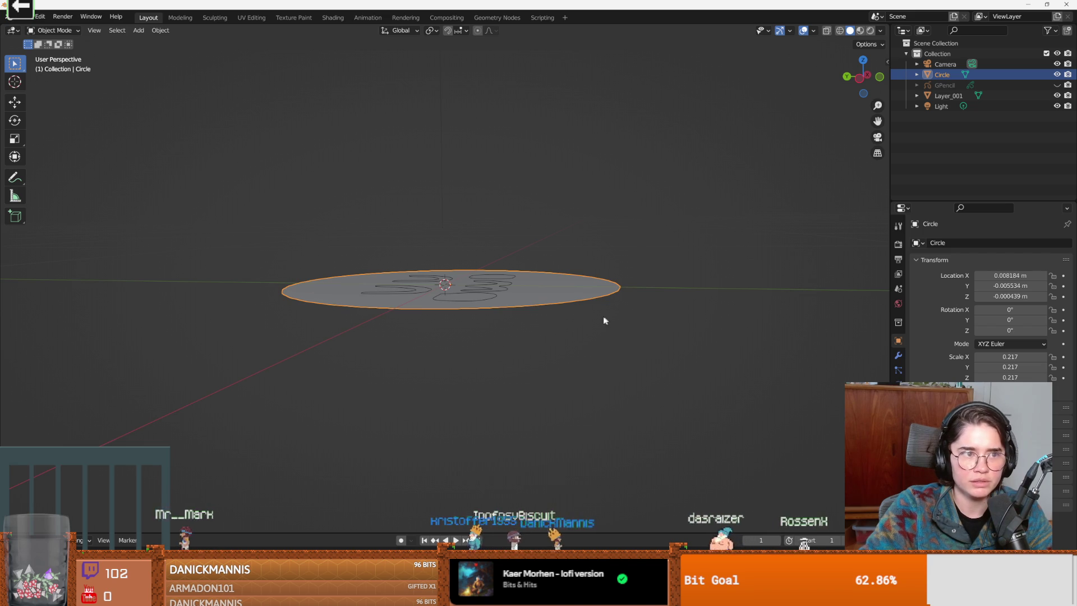
{"action": "key", "text": "Tab"}
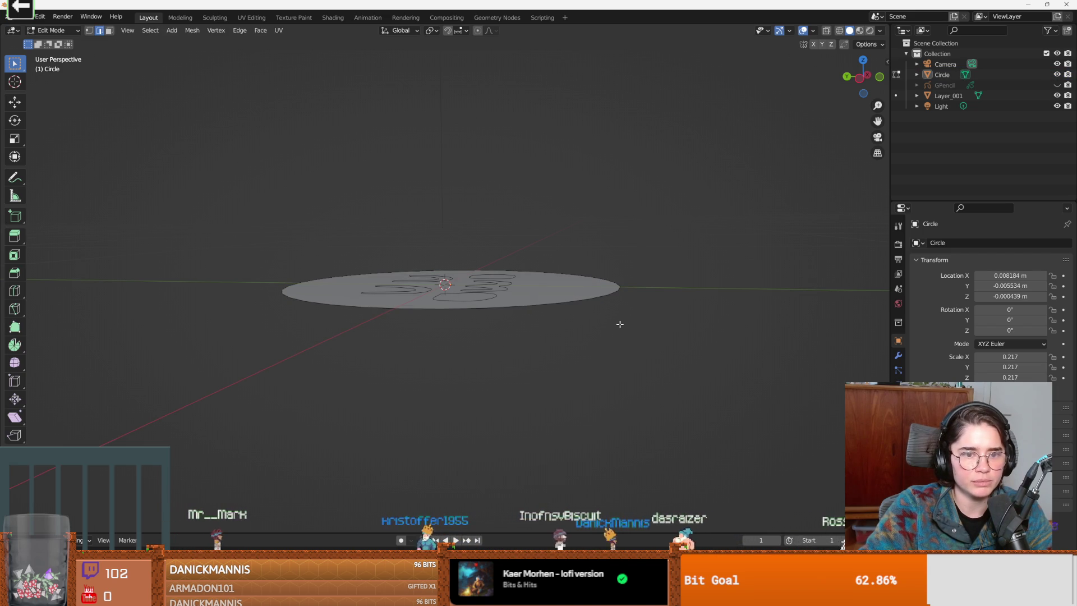
Extrude all of the disc's faces upward to give it solid thickness.
{"action": "key", "text": "a"}
{"action": "key", "text": "e"}
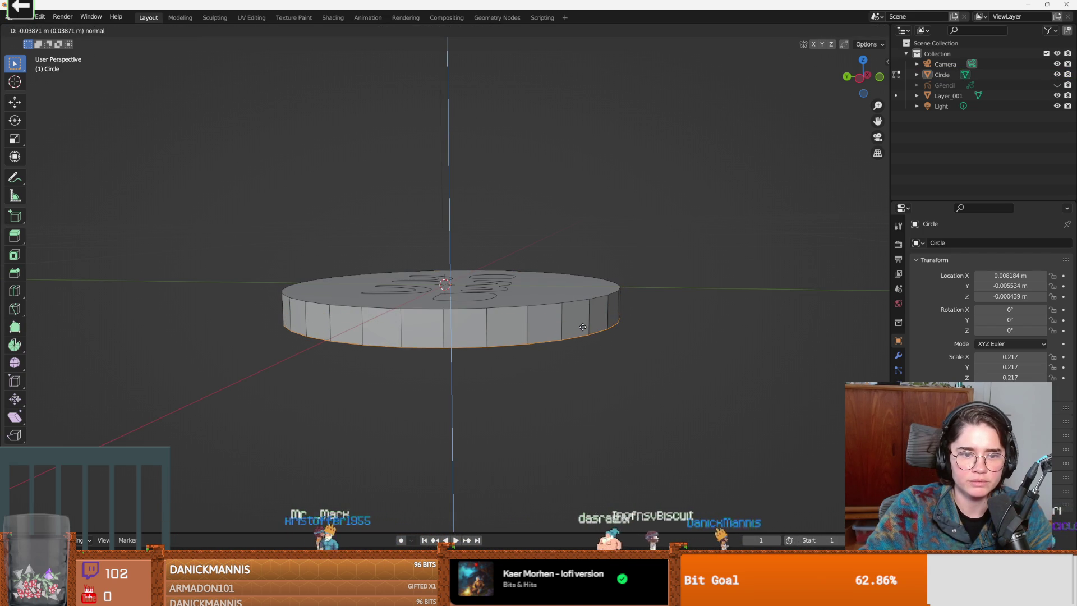
{"action": "left_click", "coordinate": [583, 329]}
{"action": "mouse_move", "coordinate": [582, 329]}
{"action": "left_mouse_down"}
{"action": "mouse_move", "coordinate": [567, 339]}
{"action": "mouse_move", "coordinate": [592, 313]}
{"action": "mouse_move", "coordinate": [496, 275]}
{"action": "mouse_move", "coordinate": [506, 295]}
{"action": "left_mouse_up"}
{"action": "scroll", "coordinate": [592, 314], "scroll_direction": "up", "scroll_amount": 2}
{"action": "scroll", "coordinate": [547, 303], "scroll_direction": "up", "scroll_amount": 1}
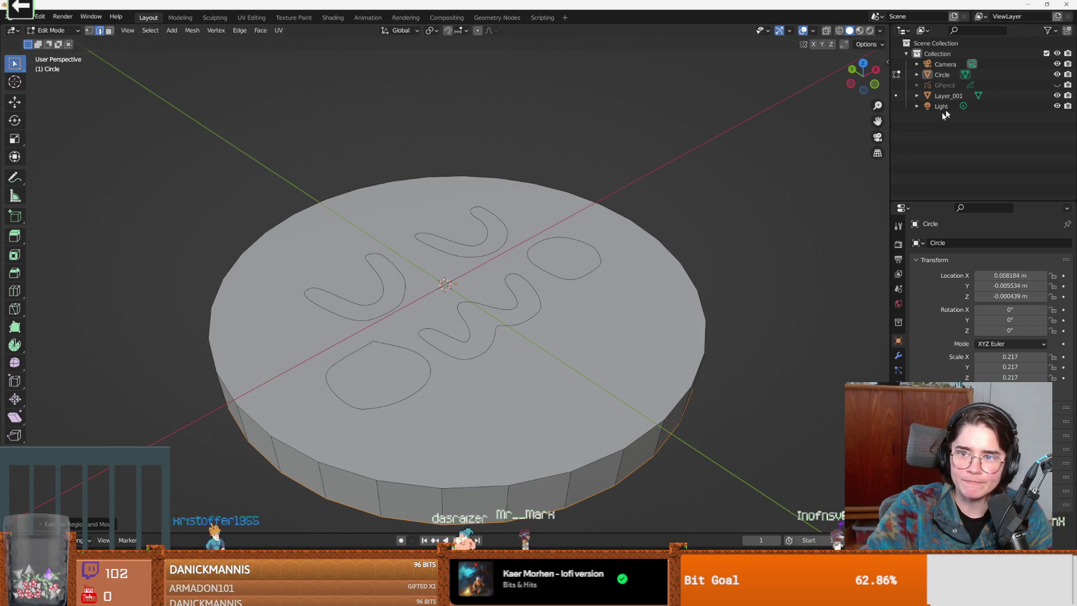
{"action": "left_click", "coordinate": [954, 96]}
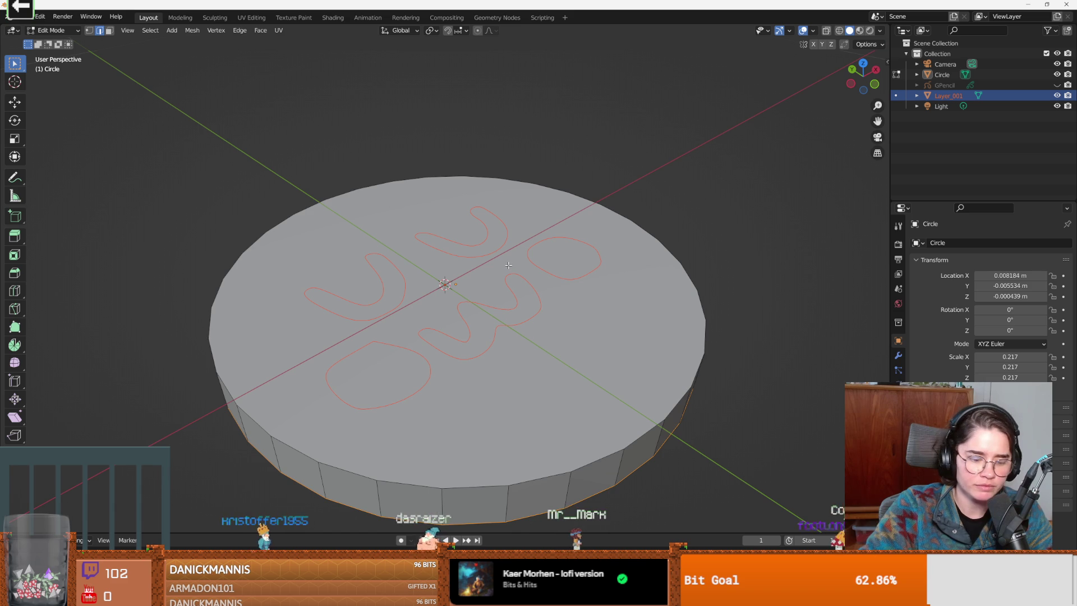
Cancel a second extrusion of the top face and leave Edit Mode with Layer_001 active.
{"action": "right_click", "coordinate": [461, 328]}
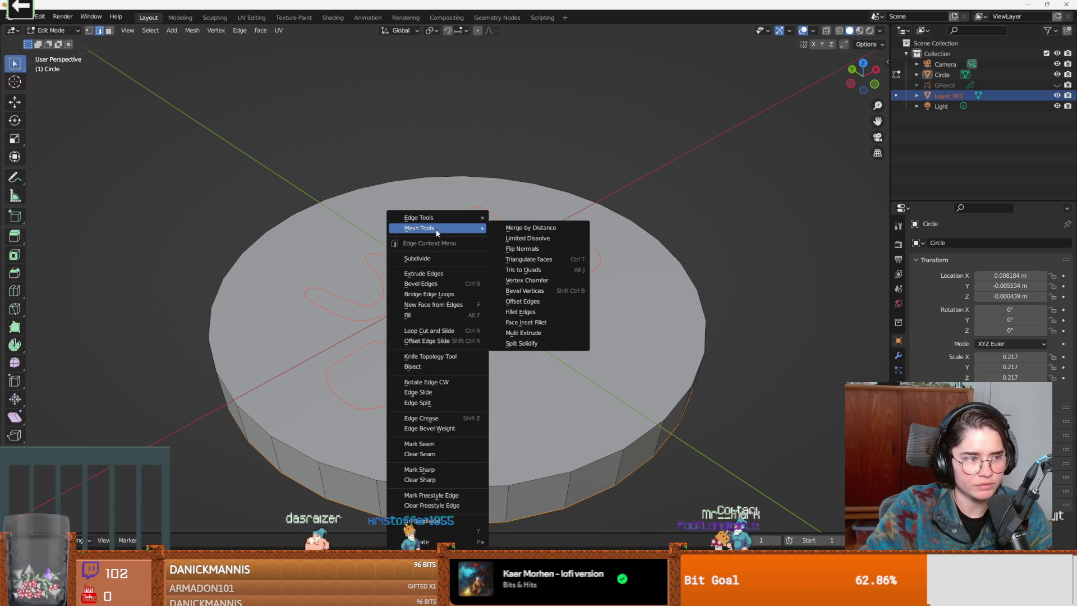
{"action": "key", "text": "Escape"}
{"action": "mouse_move", "coordinate": [437, 232]}
{"action": "left_mouse_down"}
{"action": "mouse_move", "coordinate": [459, 294]}
{"action": "mouse_move", "coordinate": [468, 278]}
{"action": "left_mouse_up"}
{"action": "scroll", "coordinate": [460, 295], "scroll_direction": "up", "scroll_amount": 2}
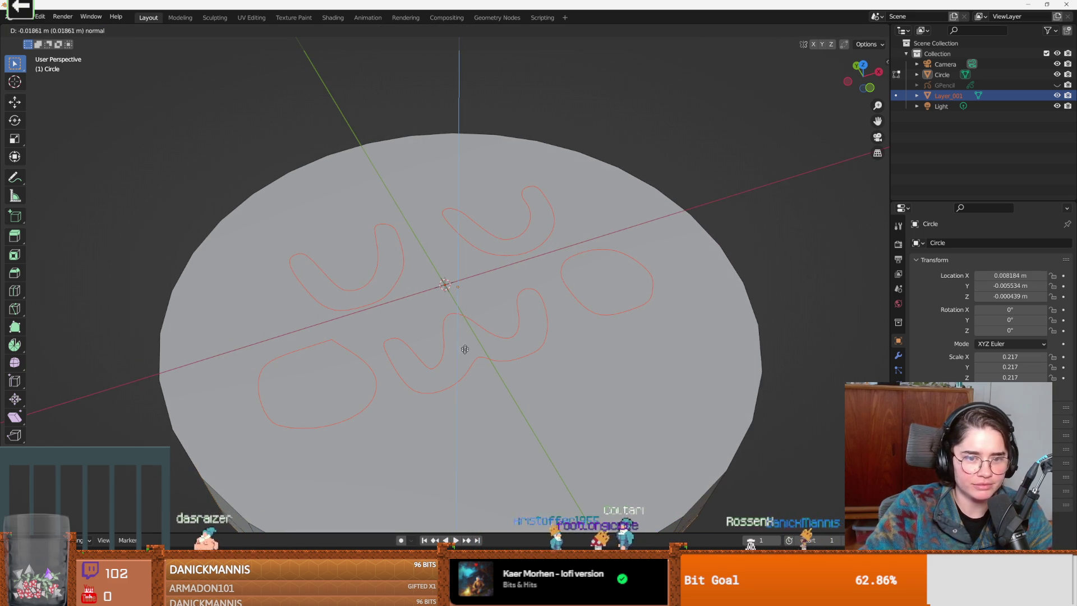
{"action": "key", "text": "a"}
{"action": "key", "text": "e"}
{"action": "key", "text": "Escape"}
{"action": "key", "text": "ctrl+z"}
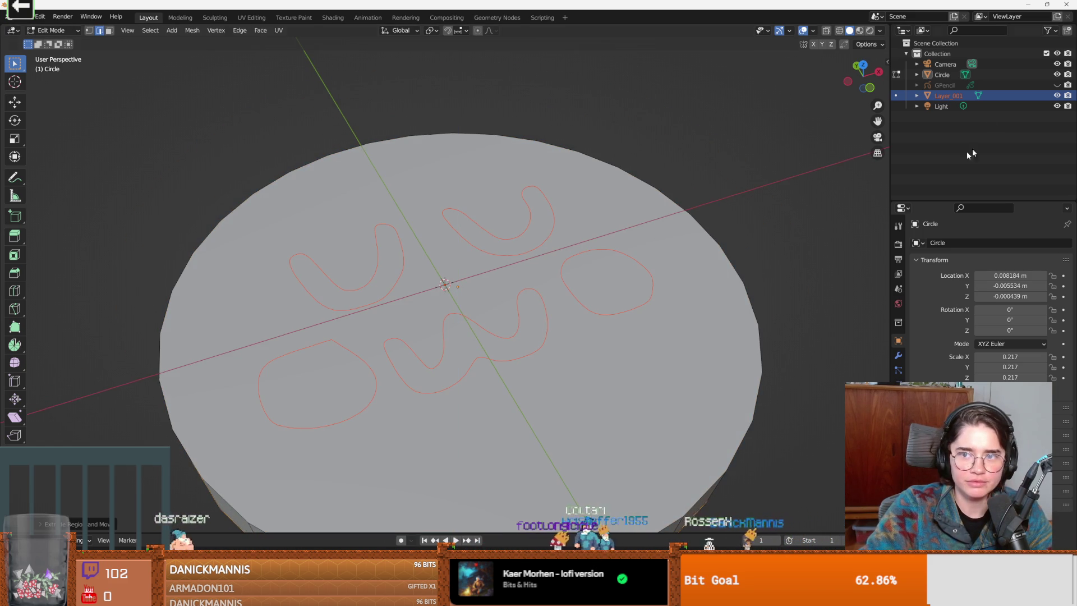
{"action": "left_click", "coordinate": [893, 97]}
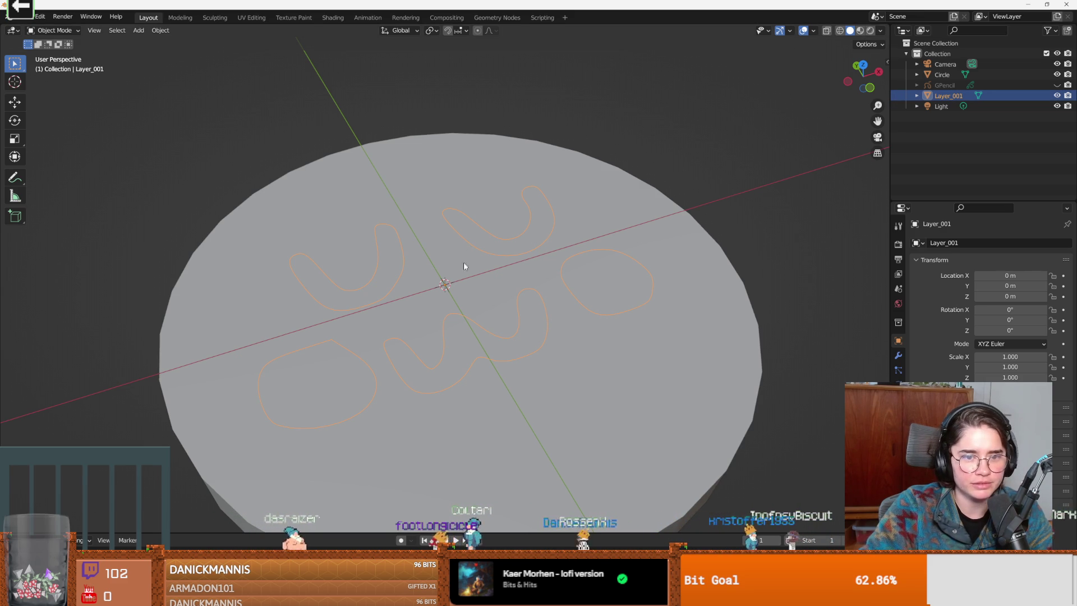
Cycle the selection between the Circle disc and Layer_001, ending with Layer_001 active.
{"action": "left_click", "coordinate": [458, 285]}
{"action": "key", "text": "a"}
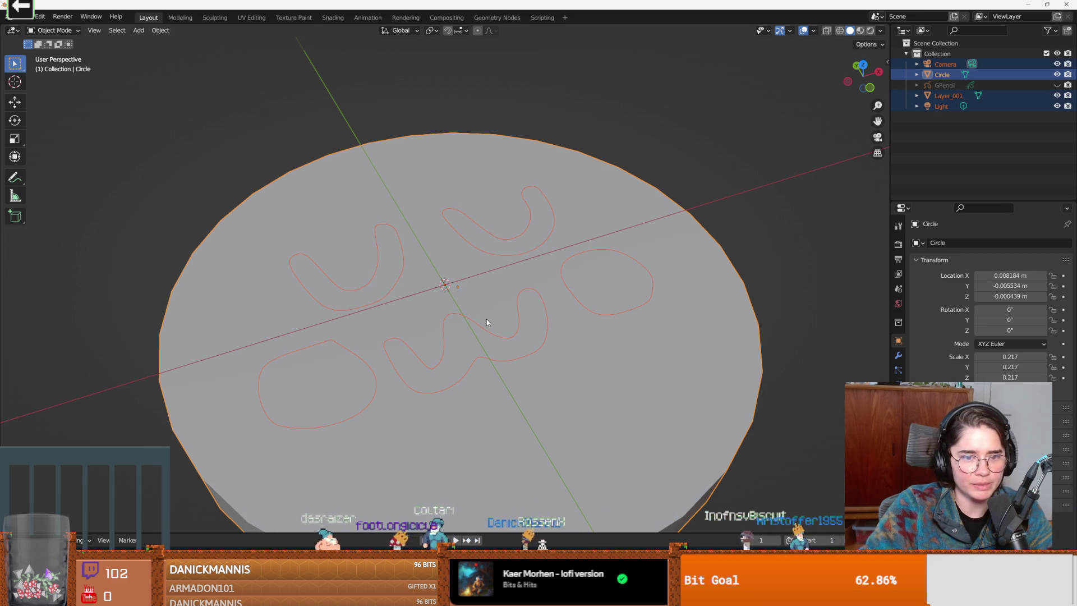
{"action": "left_click", "coordinate": [642, 339]}
{"action": "left_click", "coordinate": [947, 96]}
{"action": "left_click", "coordinate": [944, 75]}
{"action": "left_click", "coordinate": [947, 96]}
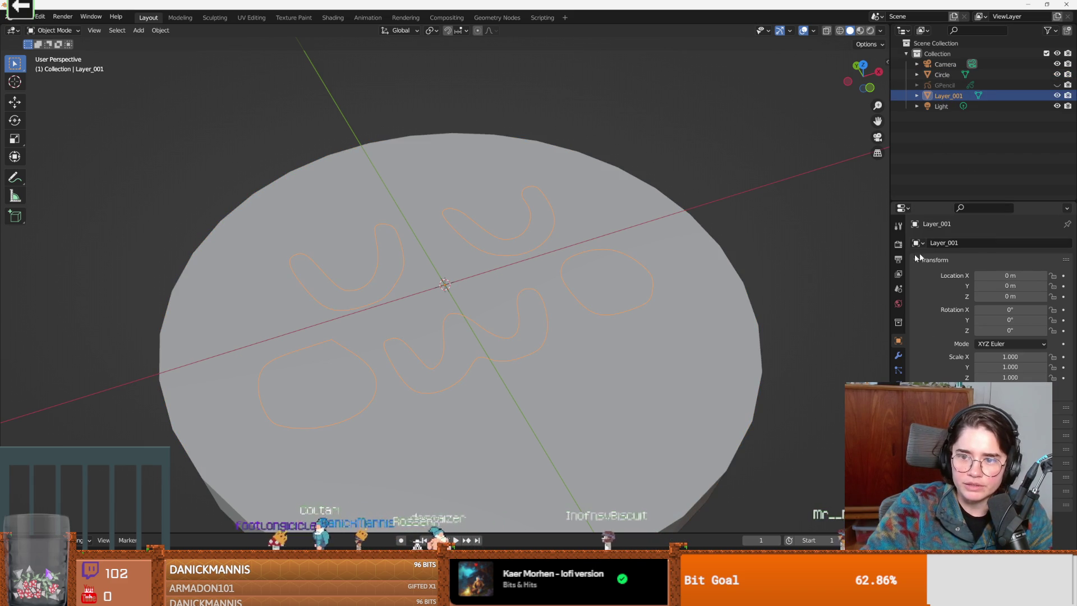
Add a Boolean modifier to Layer_001 with the Circle disc as its object.
{"action": "left_click", "coordinate": [898, 354]}
{"action": "left_click", "coordinate": [968, 243]}
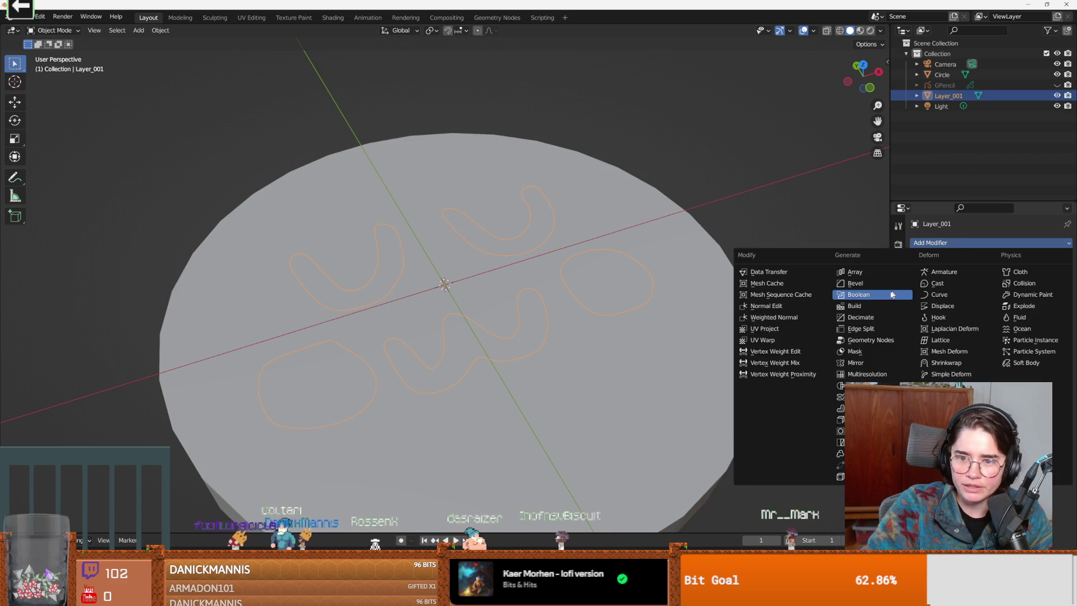
{"action": "left_click", "coordinate": [884, 288]}
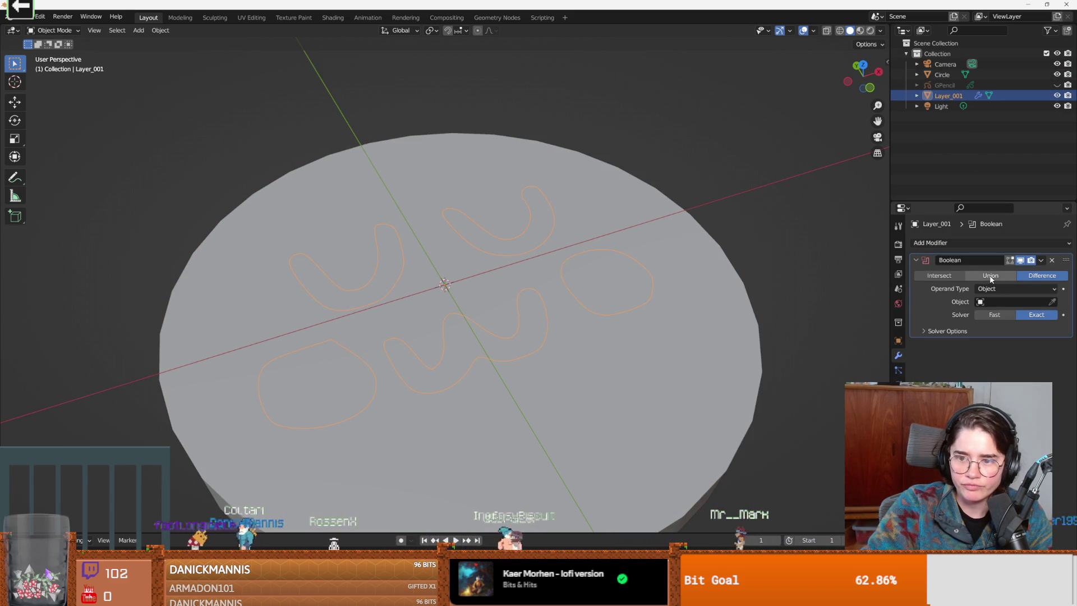
{"action": "left_click", "coordinate": [1001, 301]}
{"action": "left_click", "coordinate": [976, 320]}
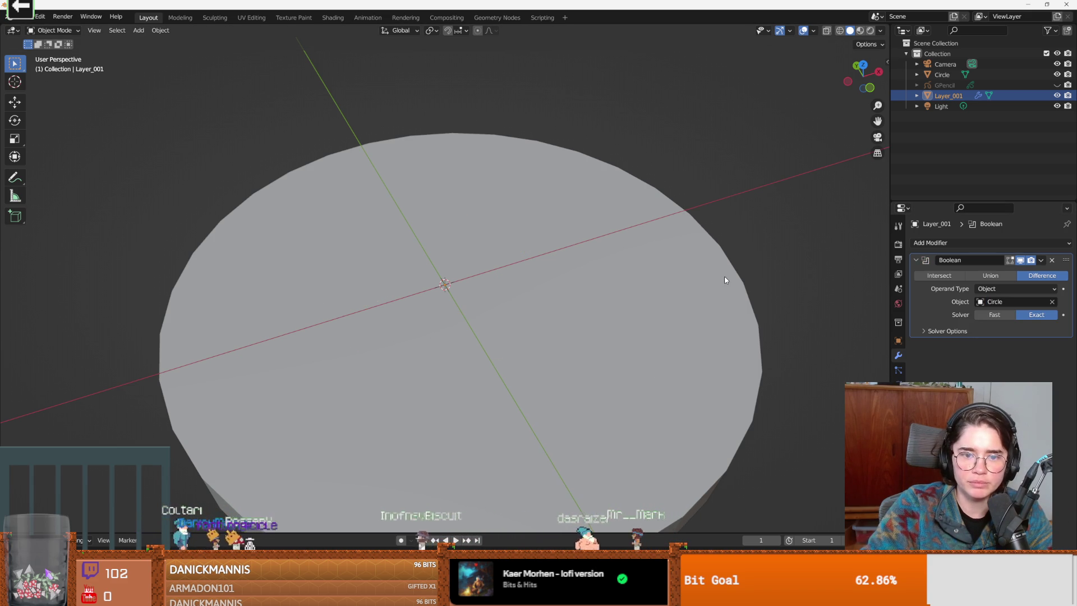
Toggle the Circle disc's visibility and switch Layer_001's Boolean to the Fast solver.
{"action": "key", "text": "ctrl+a"}
{"action": "left_click", "coordinate": [598, 295]}
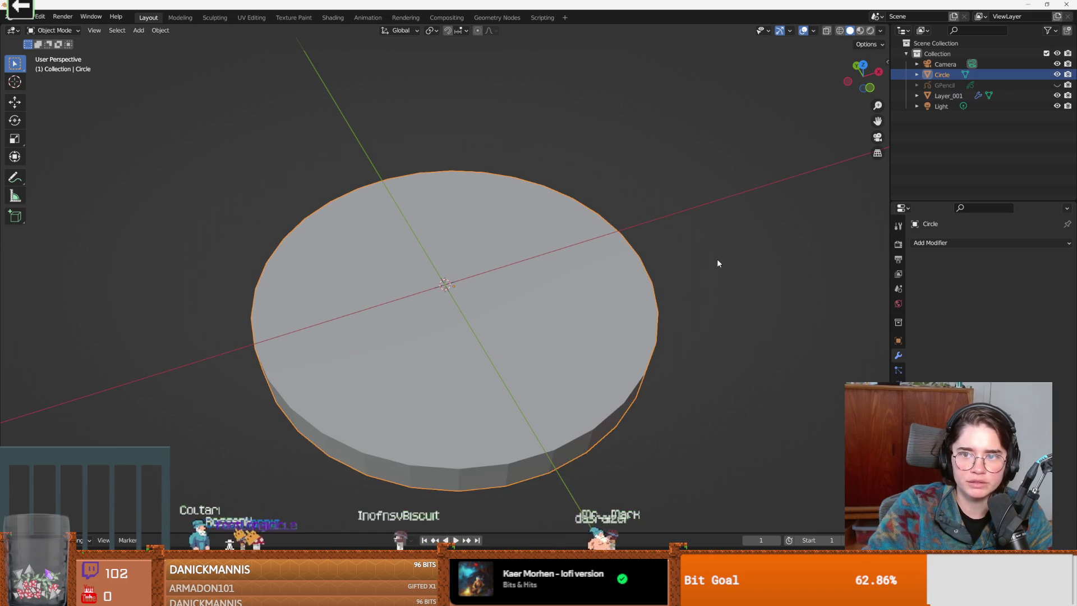
{"action": "left_click", "coordinate": [1001, 98]}
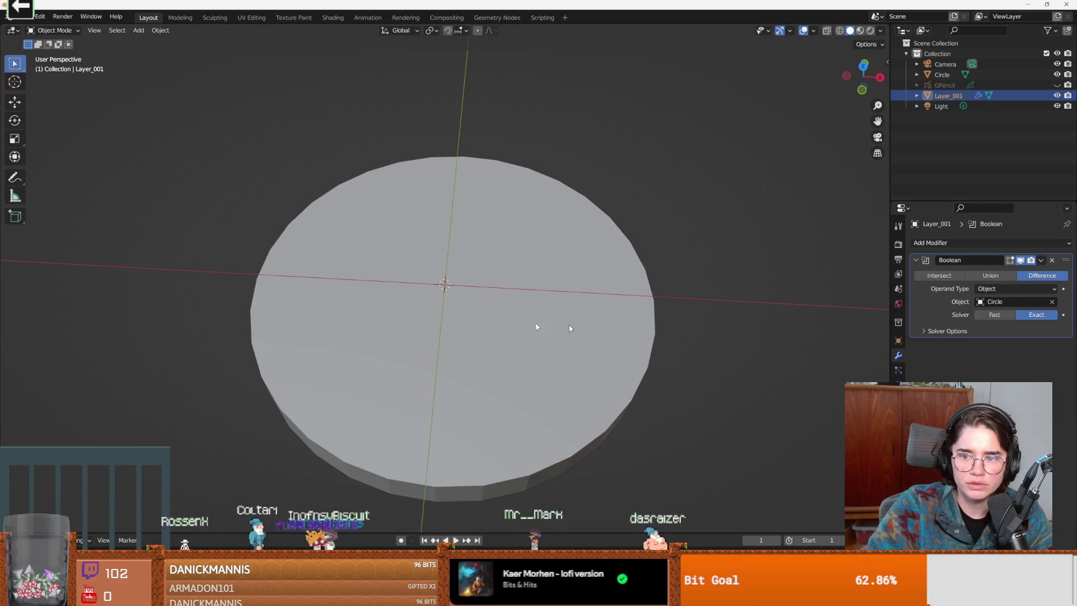
{"action": "left_click", "coordinate": [516, 311]}
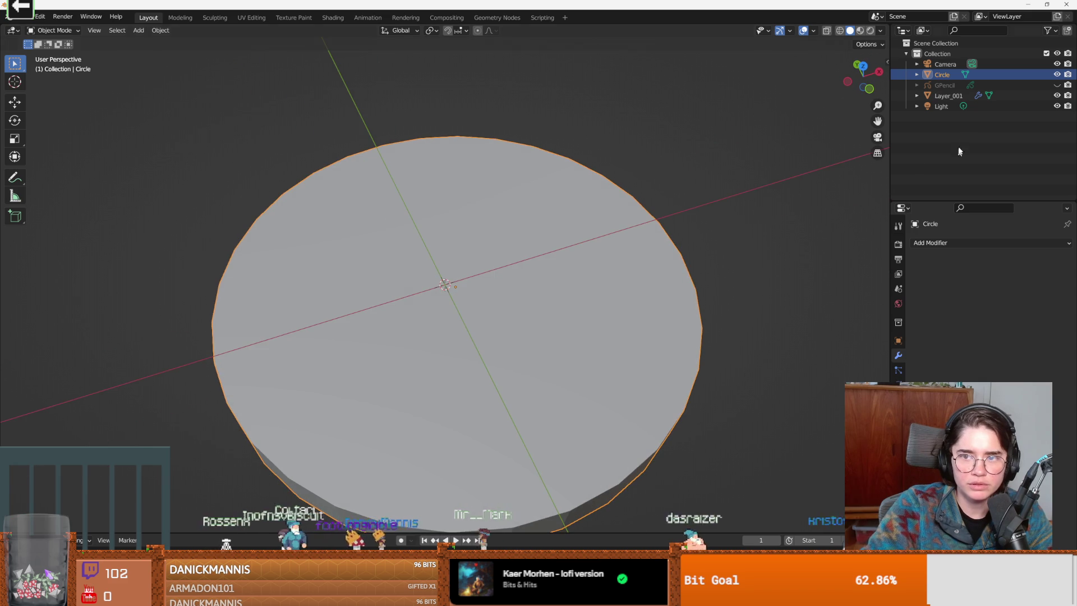
{"action": "left_click", "coordinate": [1056, 74]}
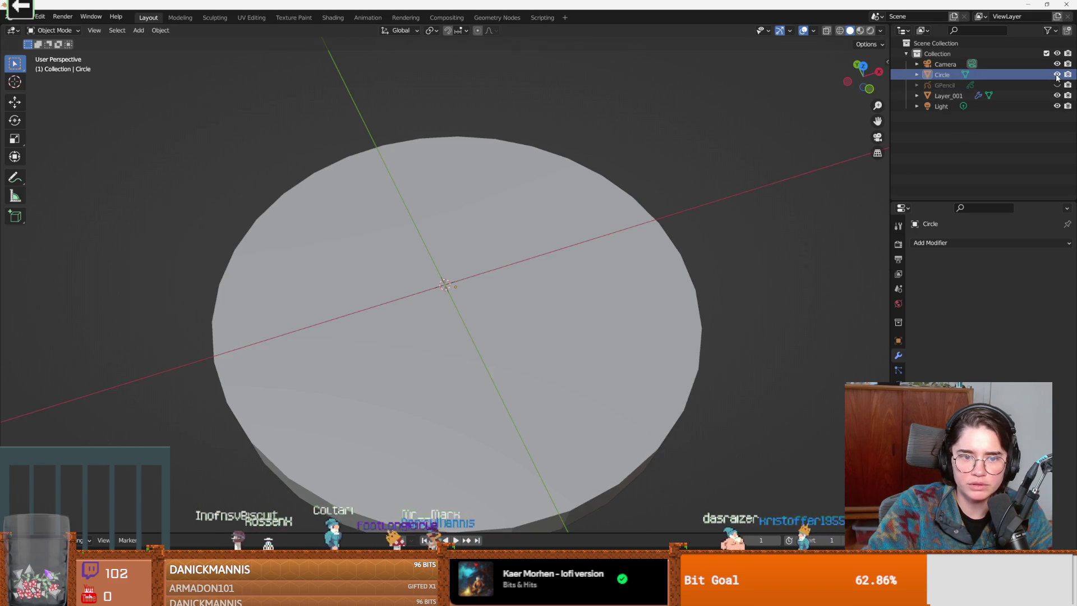
{"action": "left_click", "coordinate": [929, 242]}
{"action": "left_click", "coordinate": [948, 95]}
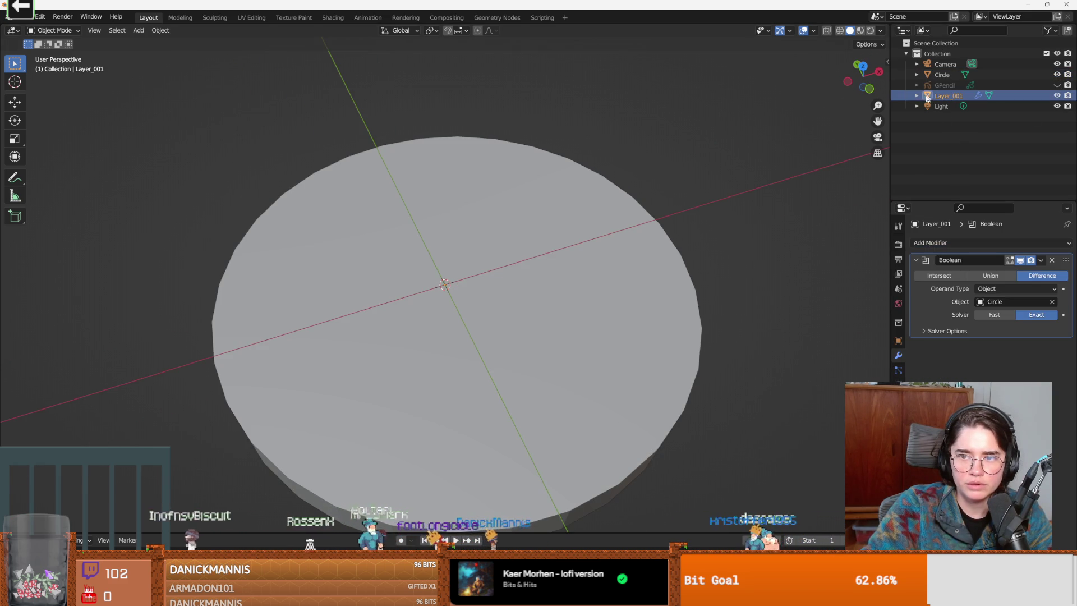
{"action": "left_click", "coordinate": [990, 315]}
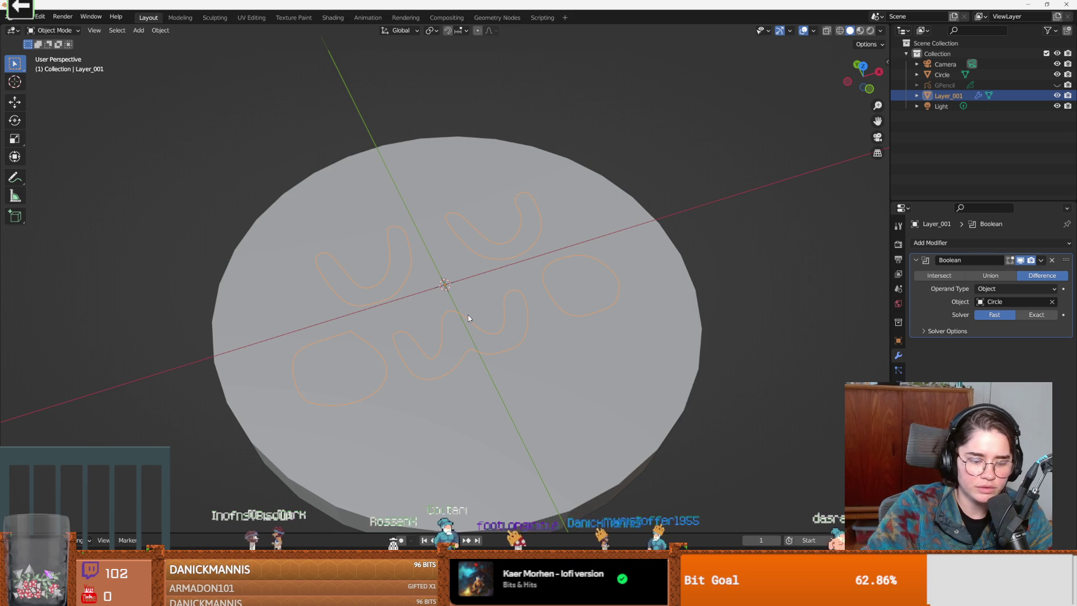
Enable selectability toggles in the Outliner filter, make Circle unselectable, delete the Boolean and enter Edit Mode.
{"action": "right_click", "coordinate": [467, 330]}
{"action": "left_click", "coordinate": [688, 347]}
{"action": "left_click", "coordinate": [948, 95]}
{"action": "left_click", "coordinate": [1053, 31]}
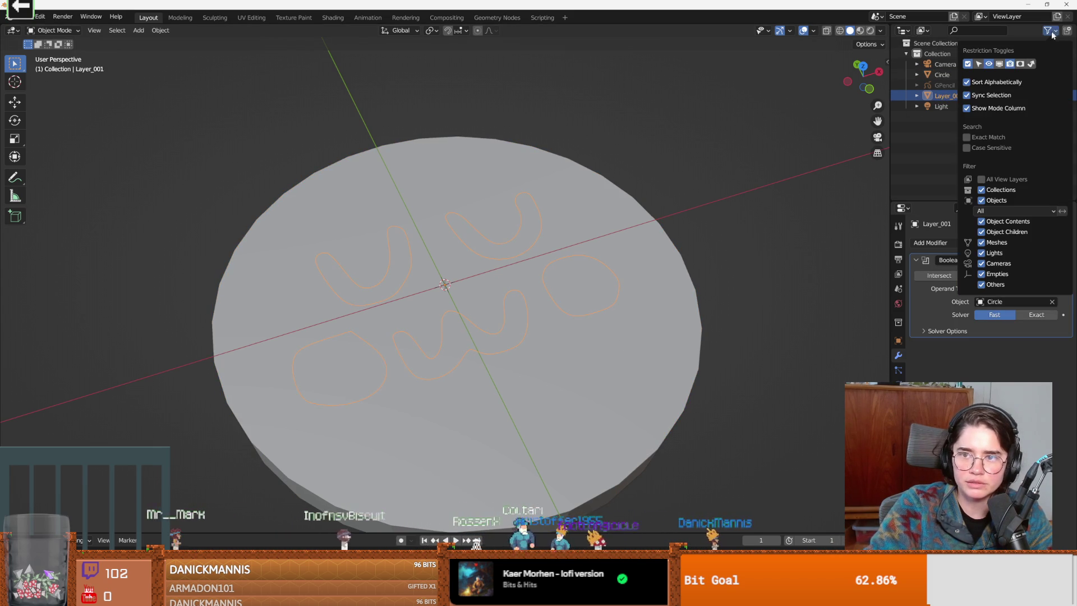
{"action": "left_click", "coordinate": [967, 66]}
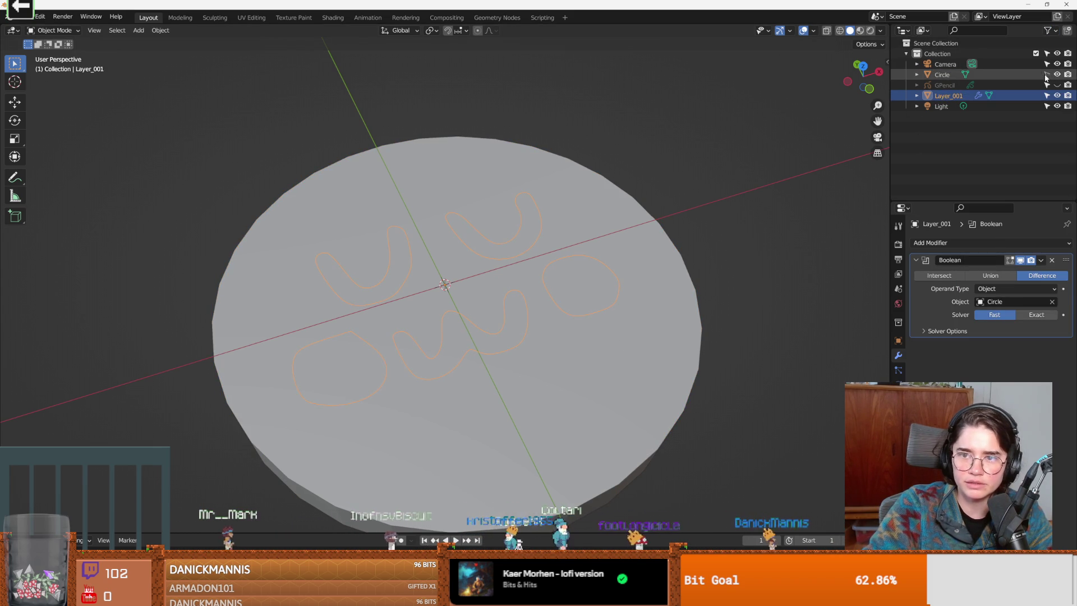
{"action": "left_click", "coordinate": [1045, 74]}
{"action": "left_click", "coordinate": [1049, 261]}
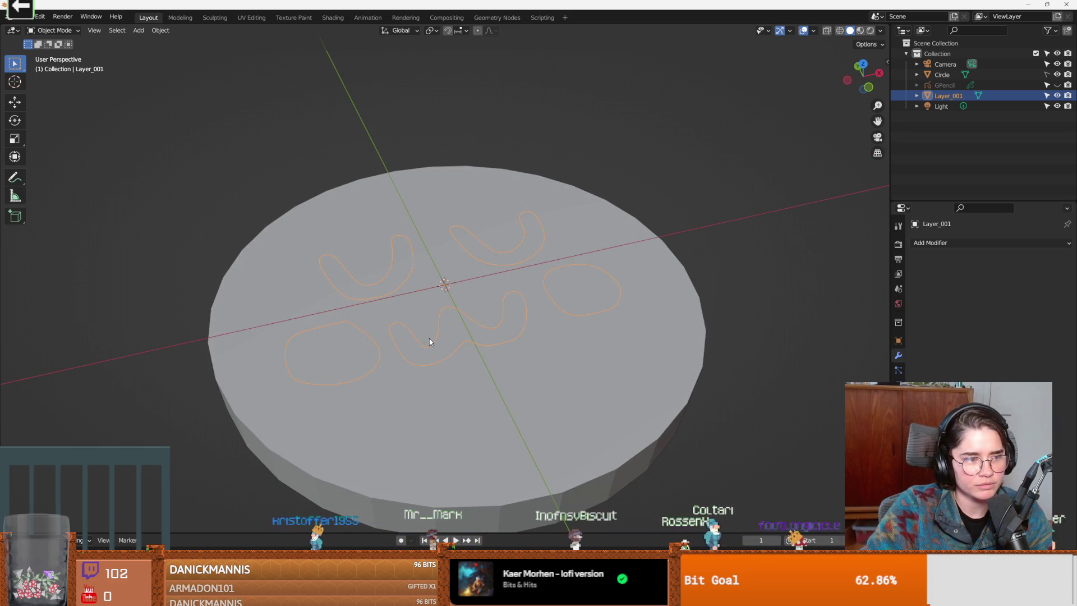
{"action": "key", "text": "Tab"}
Try extruding and filling all letter outlines at once, then undo the combined fill.
{"action": "key", "text": "a"}
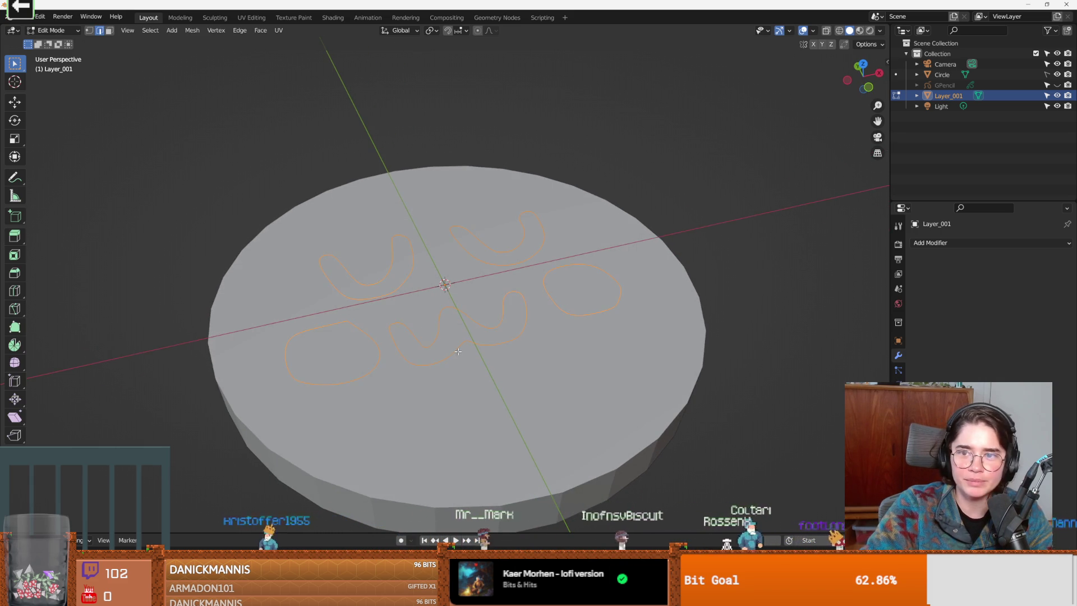
{"action": "key", "text": "e"}
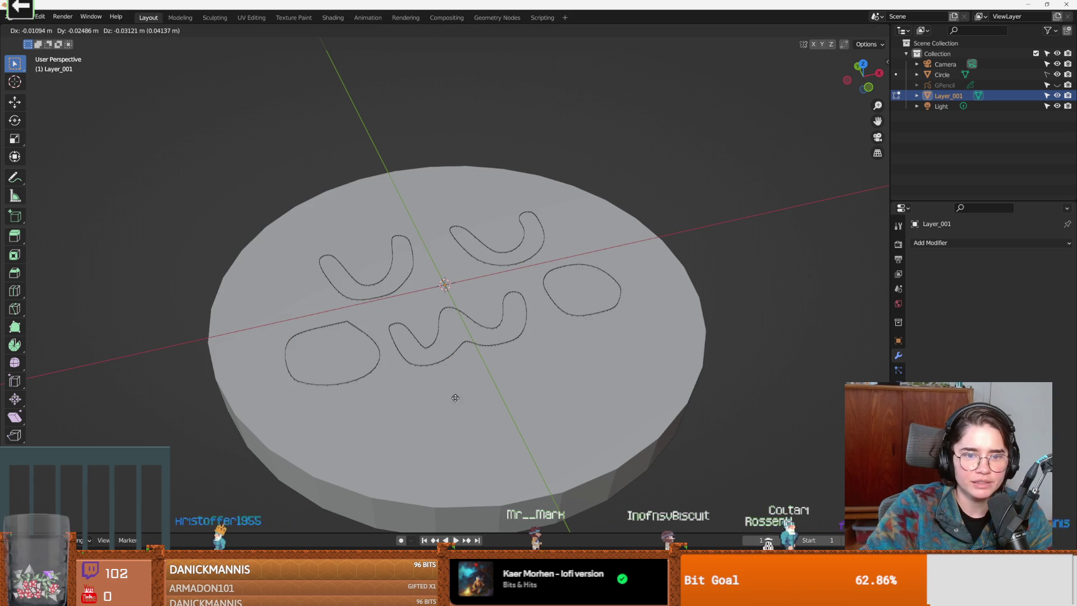
{"action": "right_click", "coordinate": [456, 287]}
{"action": "scroll", "coordinate": [456, 287], "scroll_direction": "up", "scroll_amount": 2}
{"action": "scroll", "coordinate": [421, 279], "scroll_direction": "up", "scroll_amount": 2}
{"action": "right_click", "coordinate": [395, 270]}
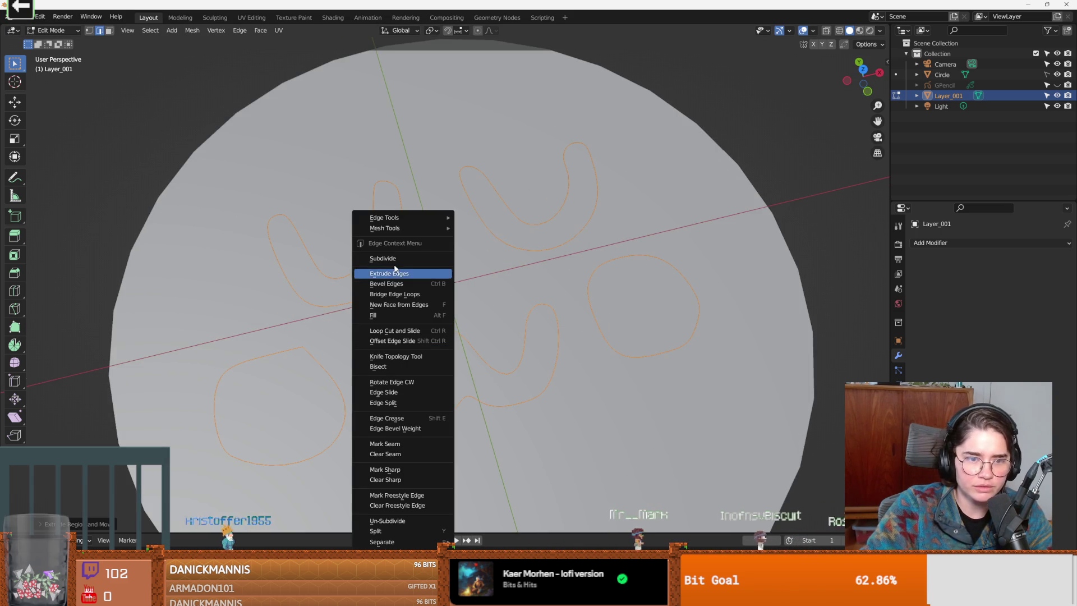
{"action": "left_click", "coordinate": [399, 303]}
{"action": "right_click", "coordinate": [454, 302]}
{"action": "left_click", "coordinate": [411, 303]}
{"action": "key", "text": "ctrl+z"}
{"action": "key", "text": "ctrl+z"}
{"action": "key", "text": "ctrl+z"}
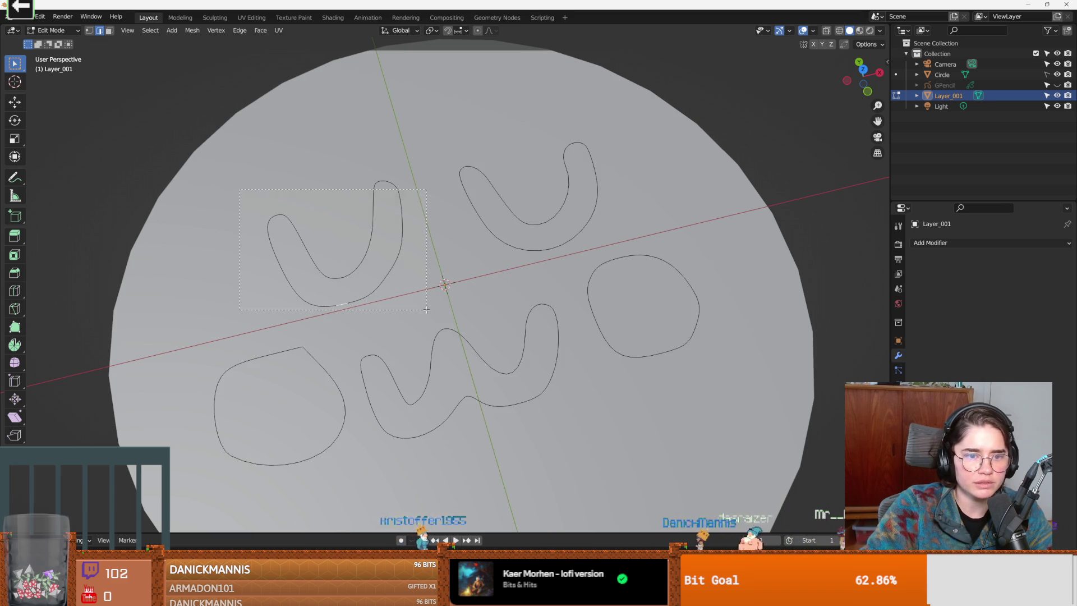
Fill the first outline, the left U loop and the right U loop each with a new face.
{"action": "right_click", "coordinate": [396, 189]}
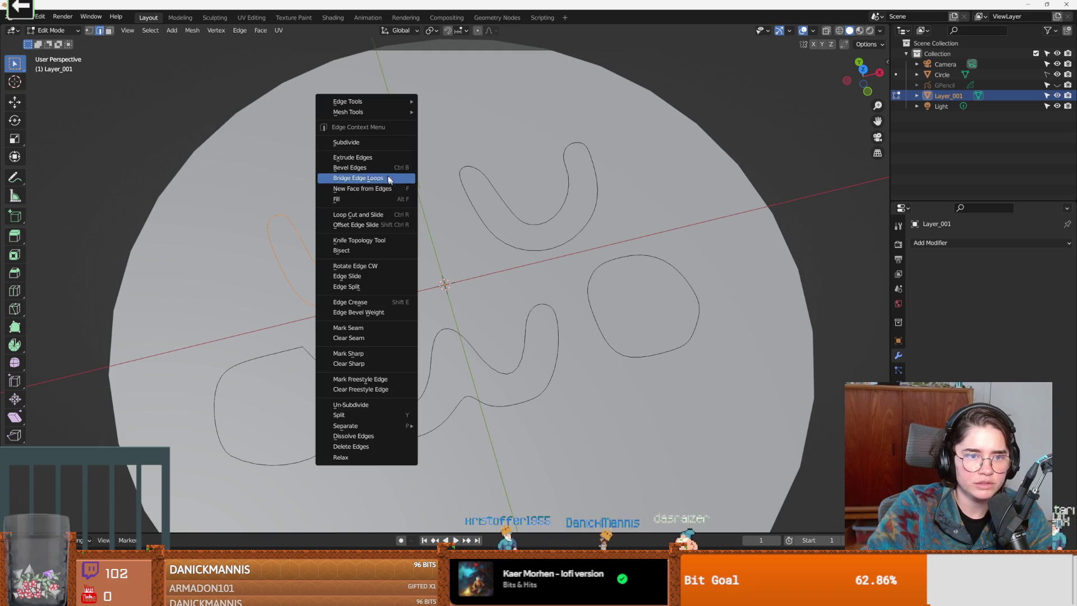
{"action": "left_click", "coordinate": [362, 189]}
{"action": "scroll", "coordinate": [306, 240], "scroll_direction": "up", "scroll_amount": 4}
{"action": "left_click_drag", "start_coordinate": [307, 235], "coordinate": [443, 279]}
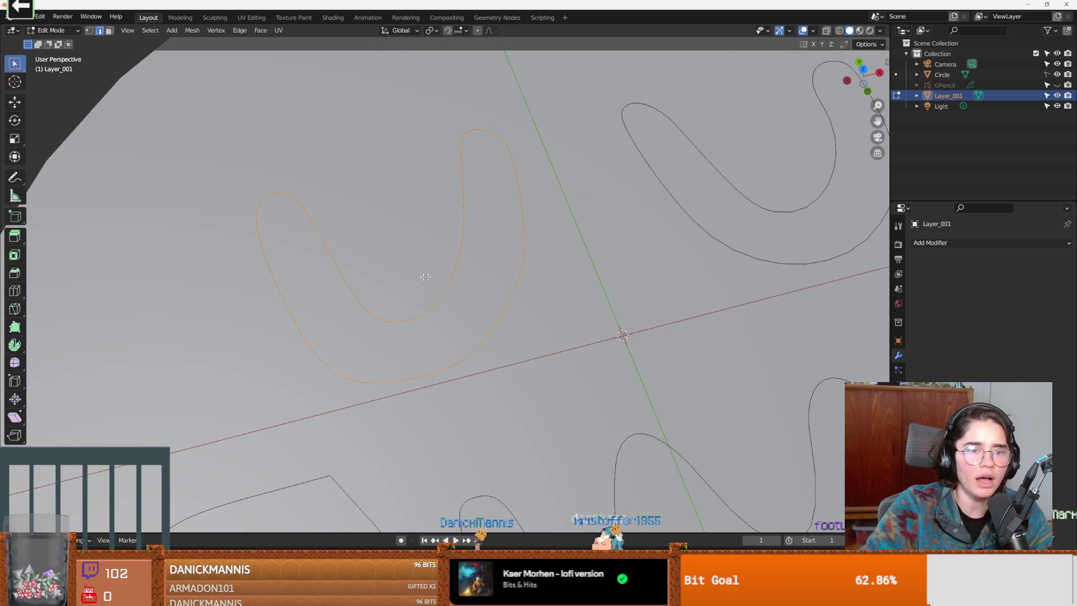
{"action": "left_click", "coordinate": [419, 301]}
{"action": "key", "text": "ctrl+l"}
{"action": "right_click", "coordinate": [421, 315]}
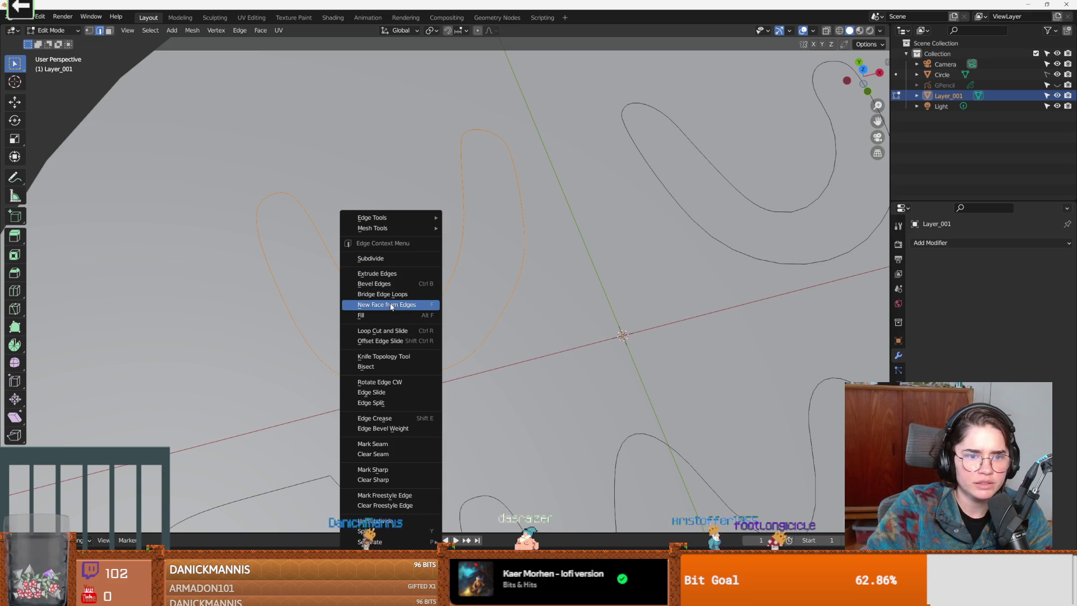
{"action": "left_click", "coordinate": [391, 306]}
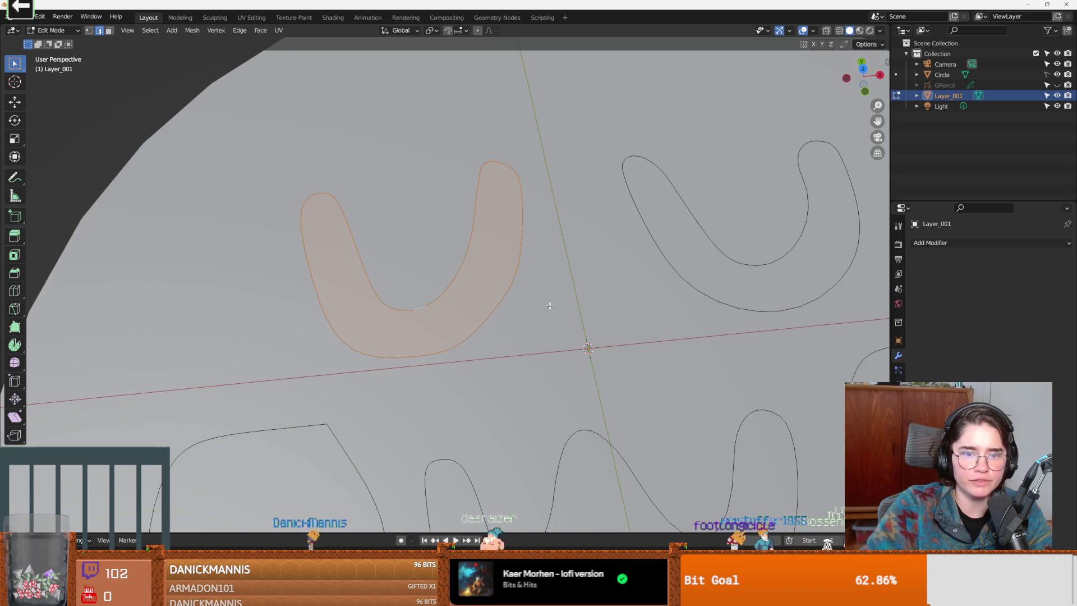
{"action": "left_click", "coordinate": [688, 284], "text": "alt"}
{"action": "left_click_drag", "start_coordinate": [689, 285], "coordinate": [453, 285]}
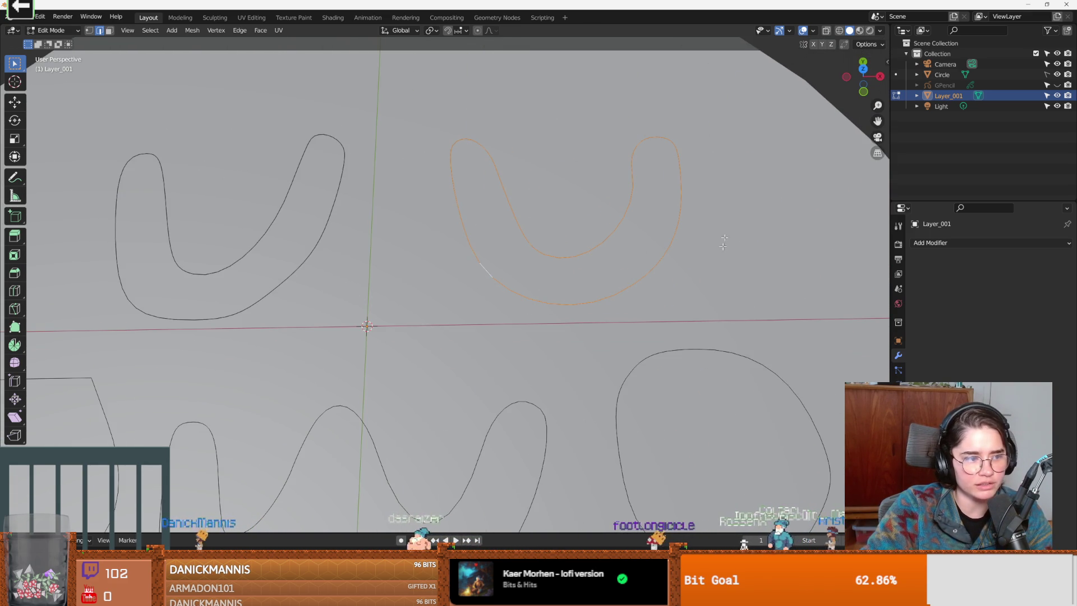
{"action": "right_click", "coordinate": [513, 244]}
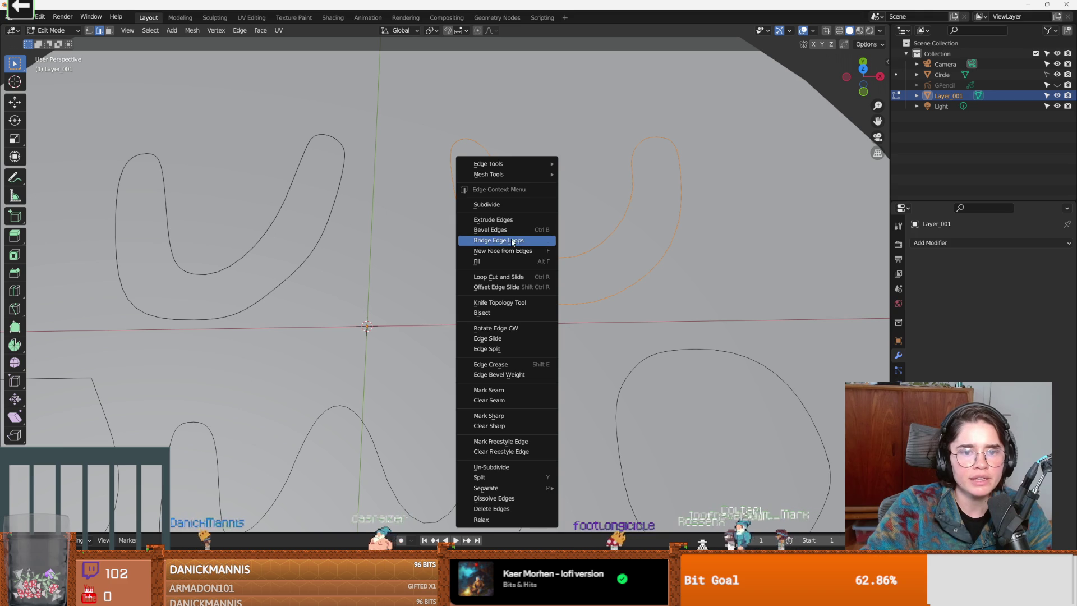
{"action": "left_click", "coordinate": [509, 254]}
Fill the W outline and the left and right rounded outlines each with a new face.
{"action": "left_click_drag", "start_coordinate": [478, 351], "coordinate": [560, 269]}
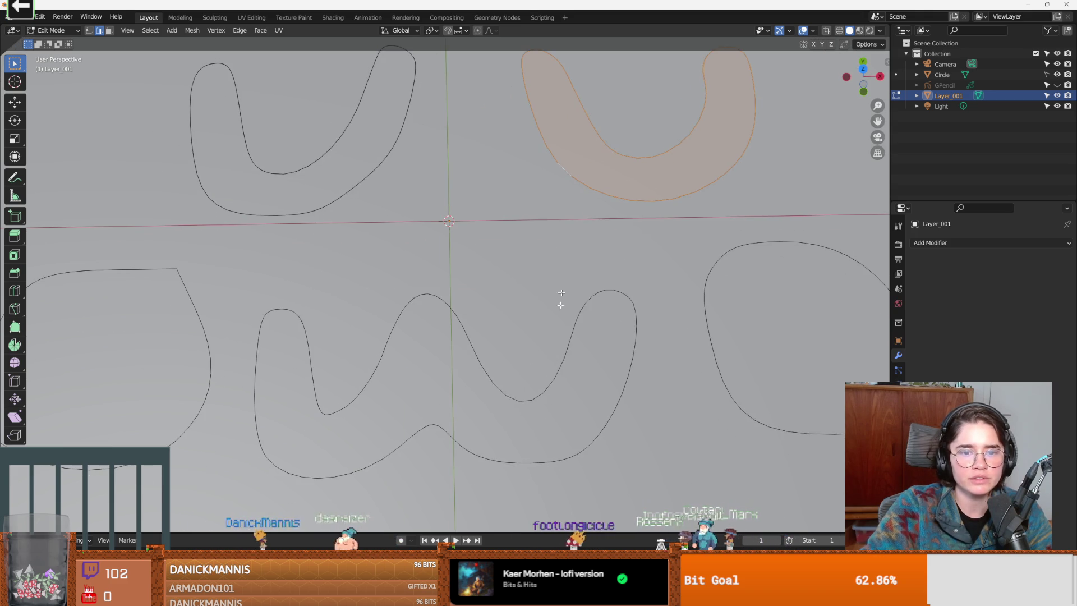
{"action": "left_click", "coordinate": [552, 373], "text": "alt"}
{"action": "right_click", "coordinate": [550, 333]}
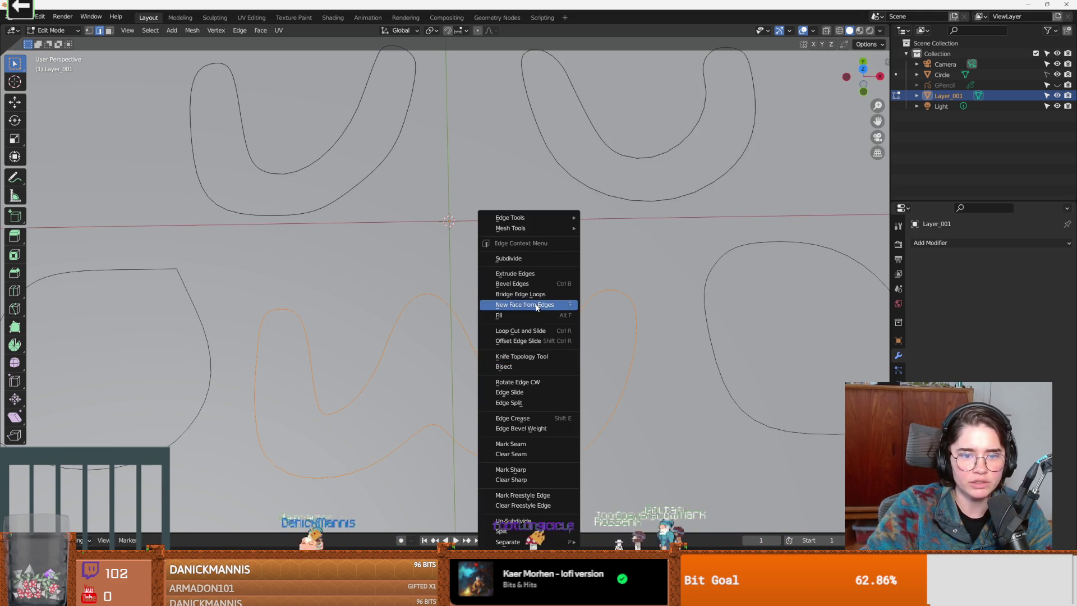
{"action": "left_click", "coordinate": [512, 304]}
{"action": "left_click_drag", "start_coordinate": [377, 344], "coordinate": [551, 319]}
{"action": "left_click", "coordinate": [486, 319], "text": "alt"}
{"action": "right_click", "coordinate": [486, 307]}
{"action": "left_click", "coordinate": [456, 306]}
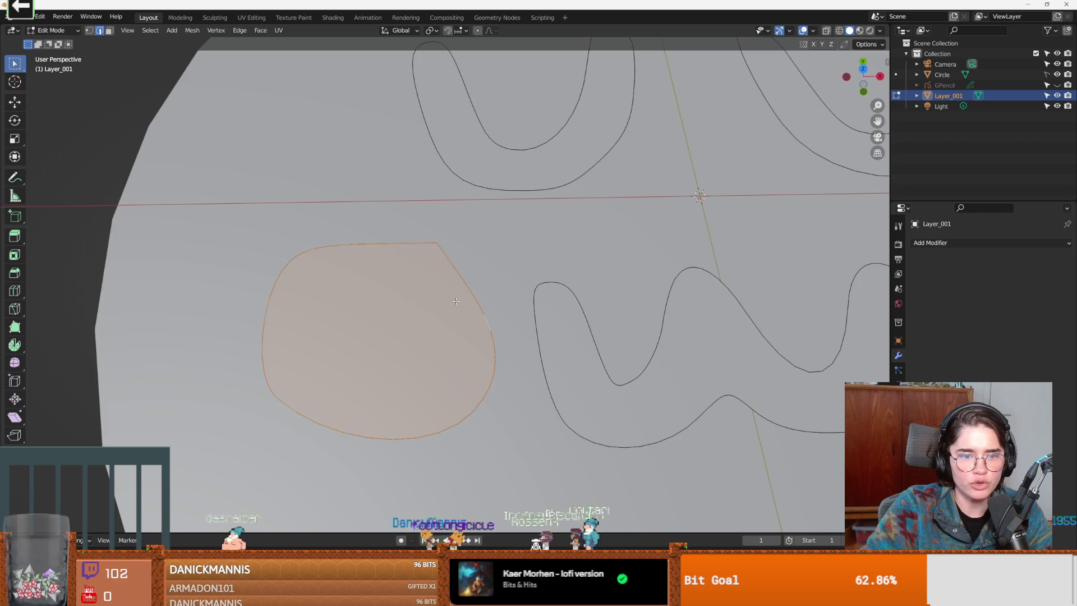
{"action": "left_click_drag", "start_coordinate": [680, 321], "coordinate": [520, 259]}
{"action": "left_click", "coordinate": [610, 275], "text": "alt"}
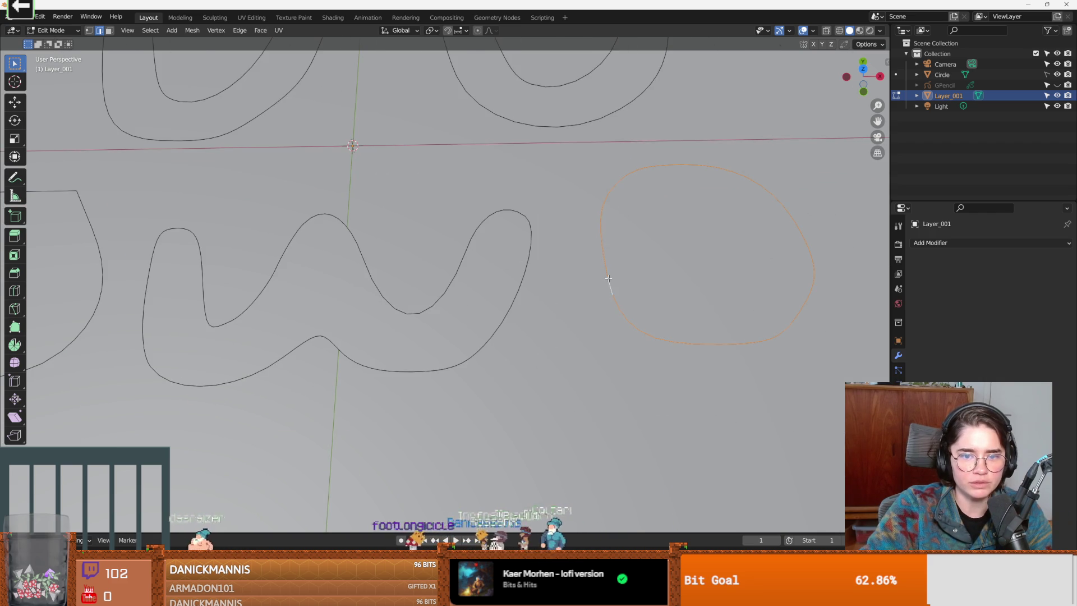
{"action": "right_click", "coordinate": [599, 275]}
{"action": "left_click", "coordinate": [597, 274]}
{"action": "scroll", "coordinate": [597, 275], "scroll_direction": "down", "scroll_amount": 5}
Select all the filled letter faces and start extruding them along their normals.
{"action": "mouse_move", "coordinate": [597, 274]}
{"action": "left_mouse_down"}
{"action": "mouse_move", "coordinate": [1021, 74]}
{"action": "mouse_move", "coordinate": [345, 278]}
{"action": "left_mouse_up"}
{"action": "key", "text": "a"}
{"action": "key", "text": "f"}
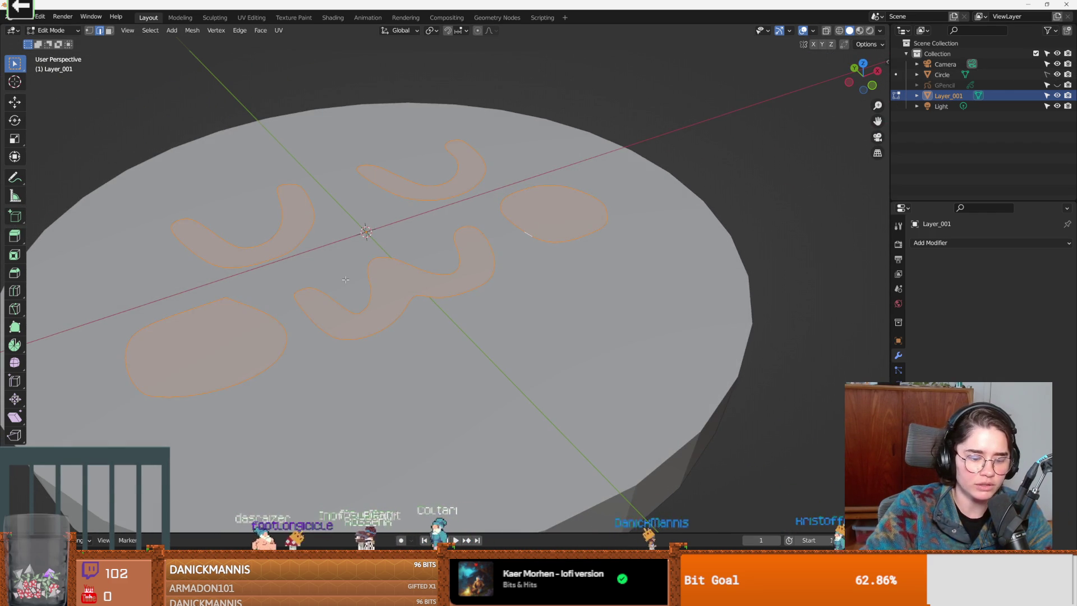
{"action": "key", "text": "e"}
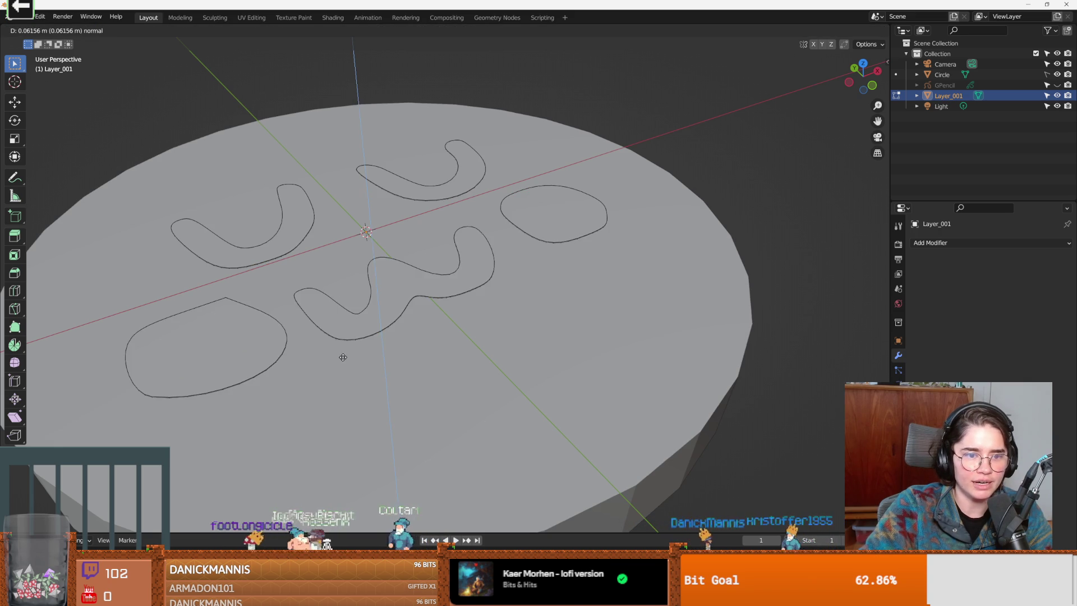
Confirm the normal extrusion, check it from a low side view and switch to wireframe shading.
{"action": "left_click", "coordinate": [353, 320]}
{"action": "mouse_move", "coordinate": [353, 319]}
{"action": "left_mouse_down"}
{"action": "mouse_move", "coordinate": [430, 266]}
{"action": "mouse_move", "coordinate": [479, 257]}
{"action": "left_mouse_up"}
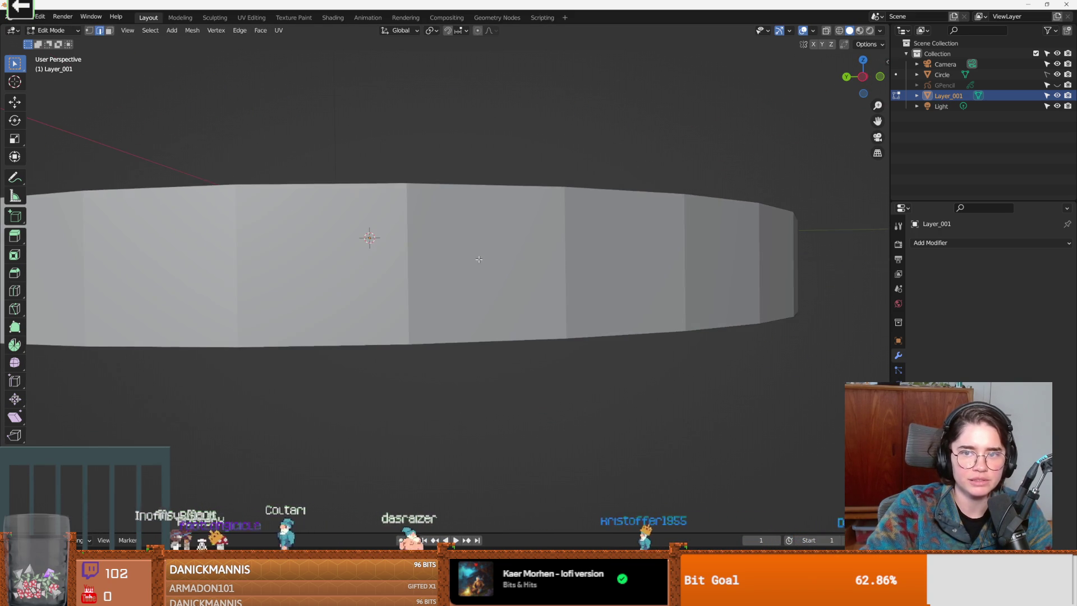
{"action": "left_click", "coordinate": [868, 31]}
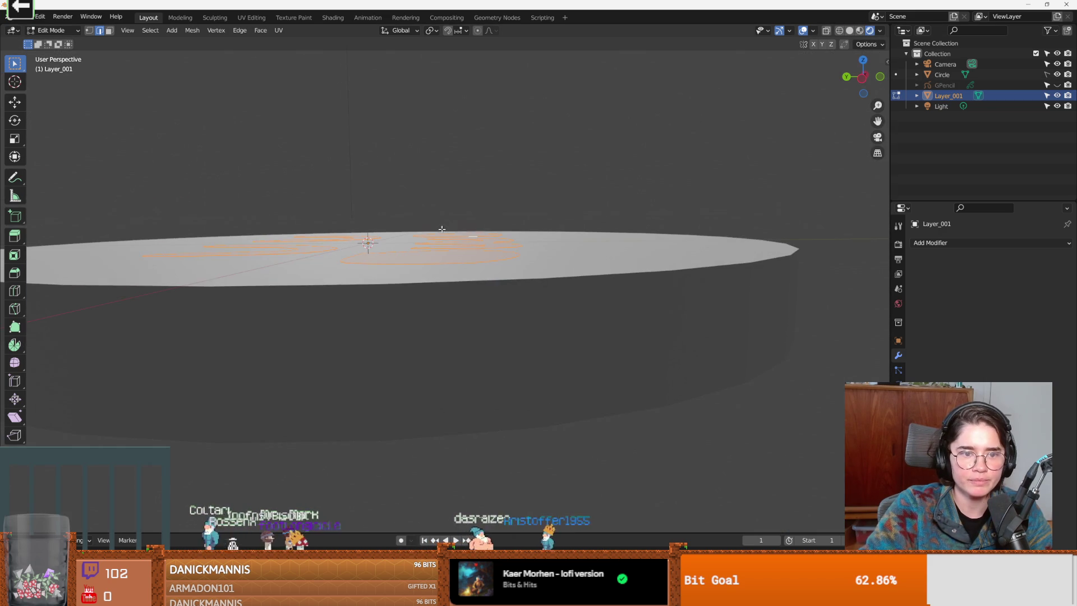
{"action": "left_click", "coordinate": [879, 30]}
{"action": "left_click", "coordinate": [839, 31]}
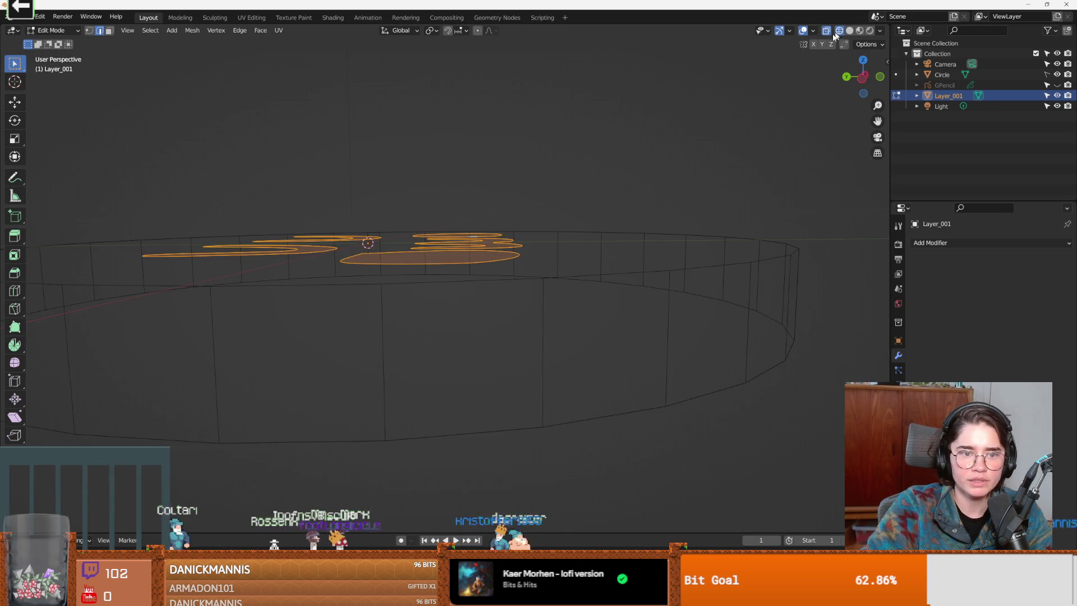
Extrude the letter faces upward again so they reach through the disc's top.
{"action": "key", "text": "e"}
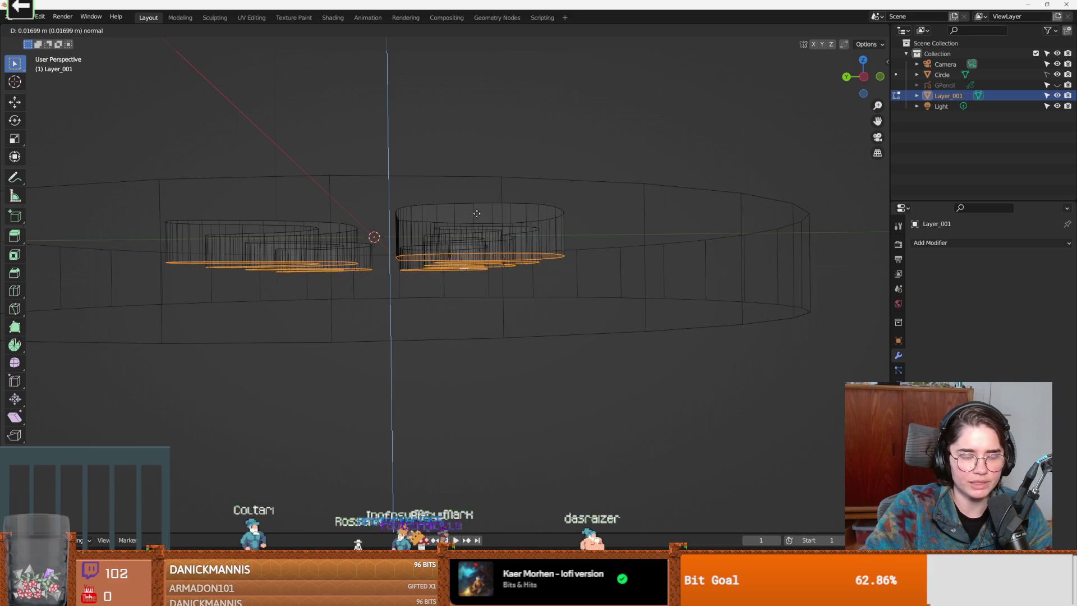
{"action": "left_click", "coordinate": [557, 189]}
{"action": "left_click_drag", "start_coordinate": [556, 189], "coordinate": [447, 261]}
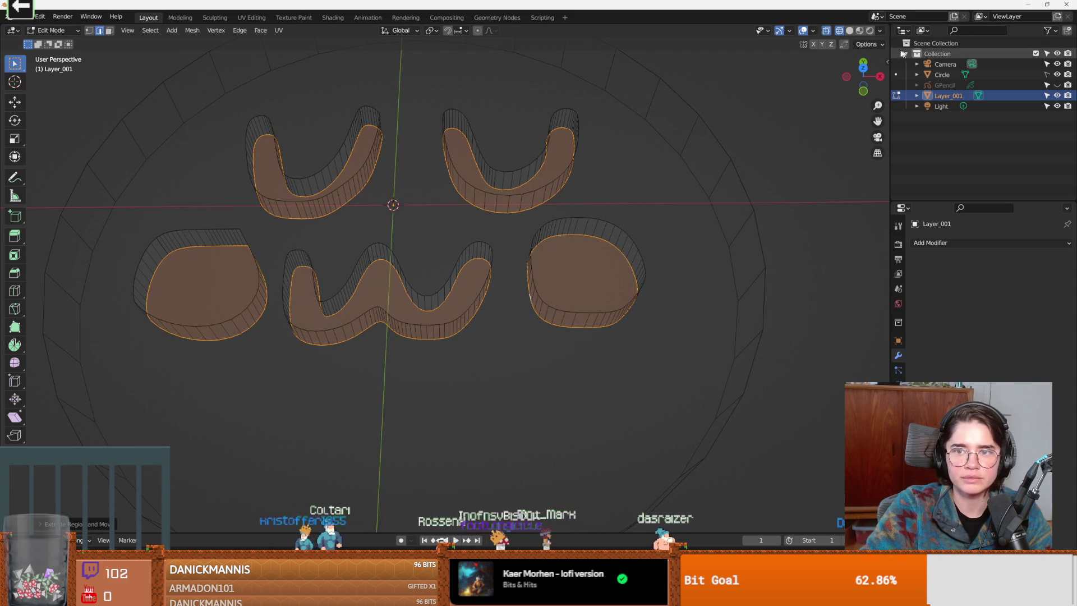
In solid shading, add a Boolean modifier on Layer_001 using Circle, toggling Circle's visibility and the solver.
{"action": "left_click", "coordinate": [849, 32]}
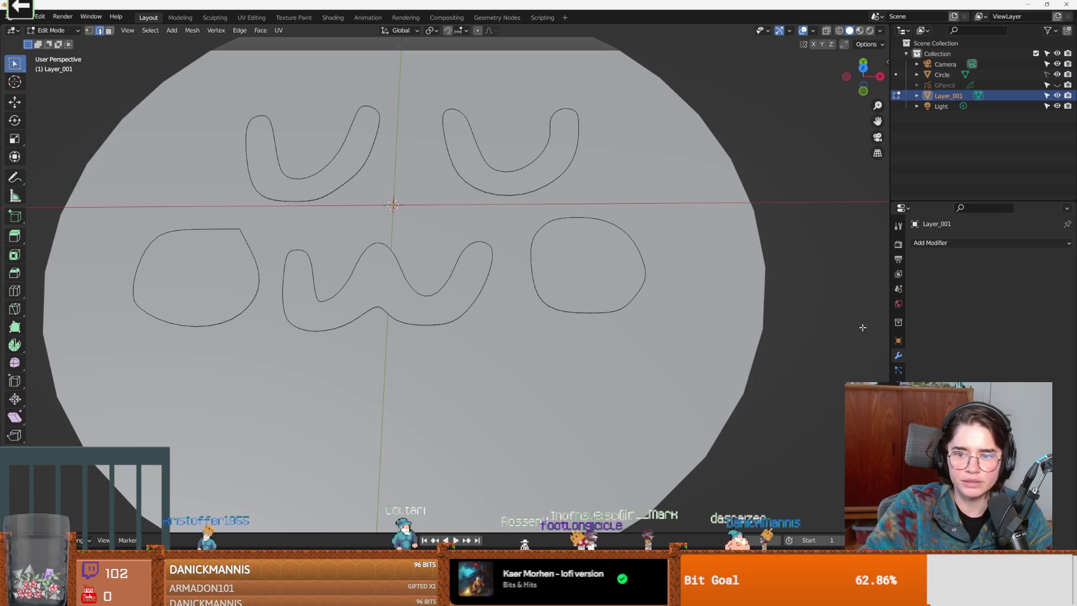
{"action": "left_click", "coordinate": [964, 242]}
{"action": "left_click", "coordinate": [845, 294]}
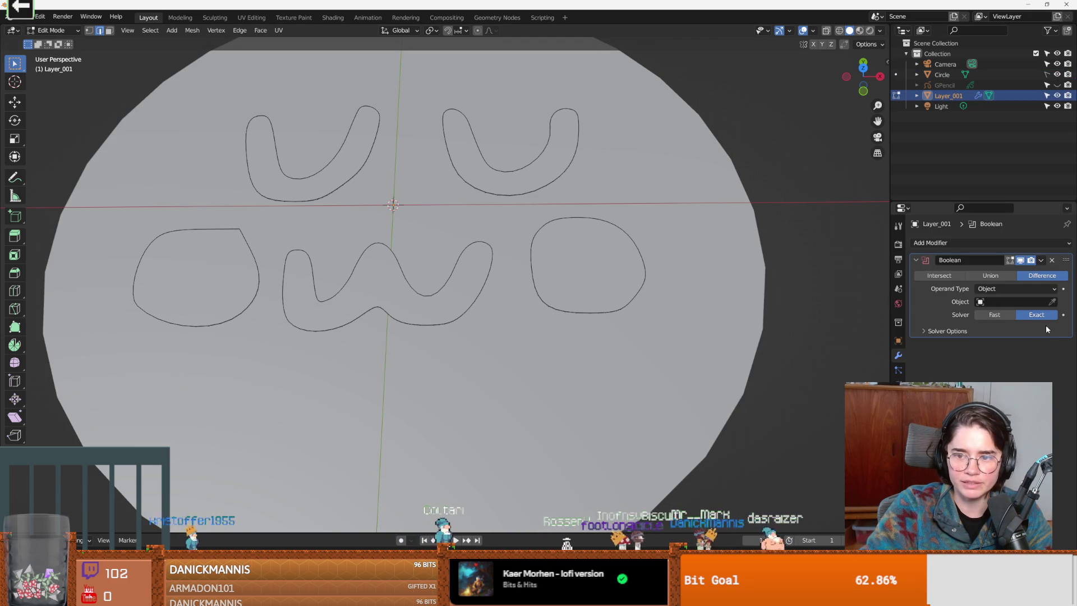
{"action": "left_click", "coordinate": [1014, 301]}
{"action": "left_click", "coordinate": [979, 323]}
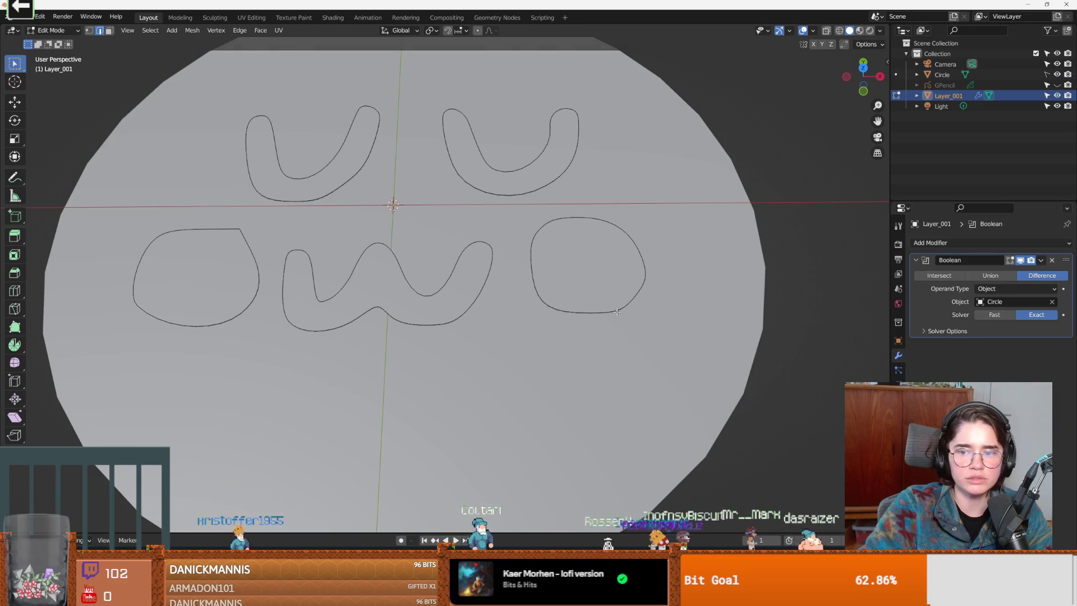
{"action": "left_click_drag", "start_coordinate": [623, 313], "coordinate": [642, 284]}
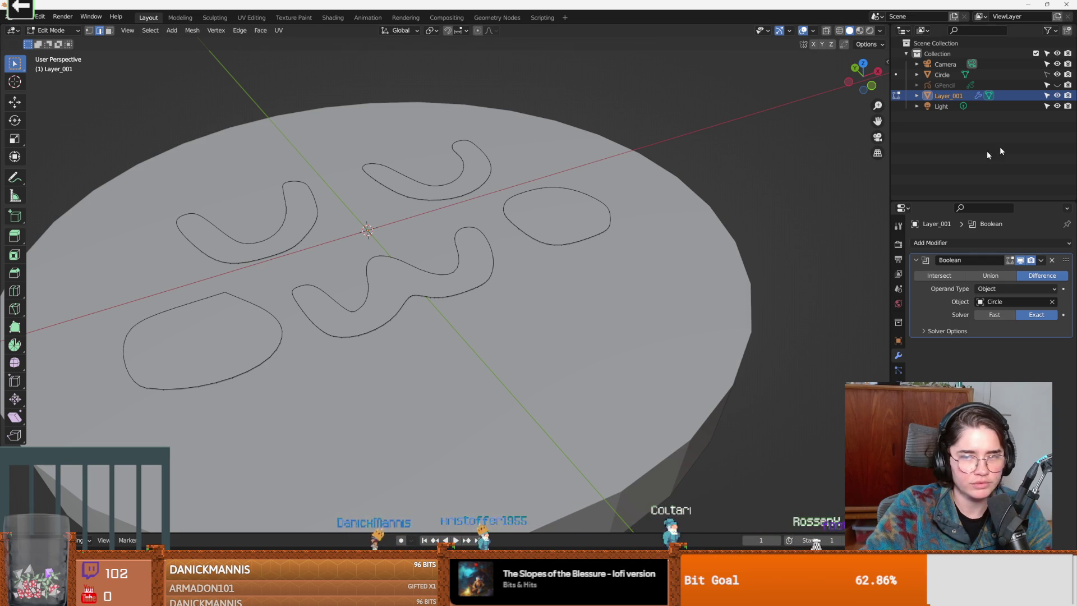
{"action": "left_click", "coordinate": [1057, 74]}
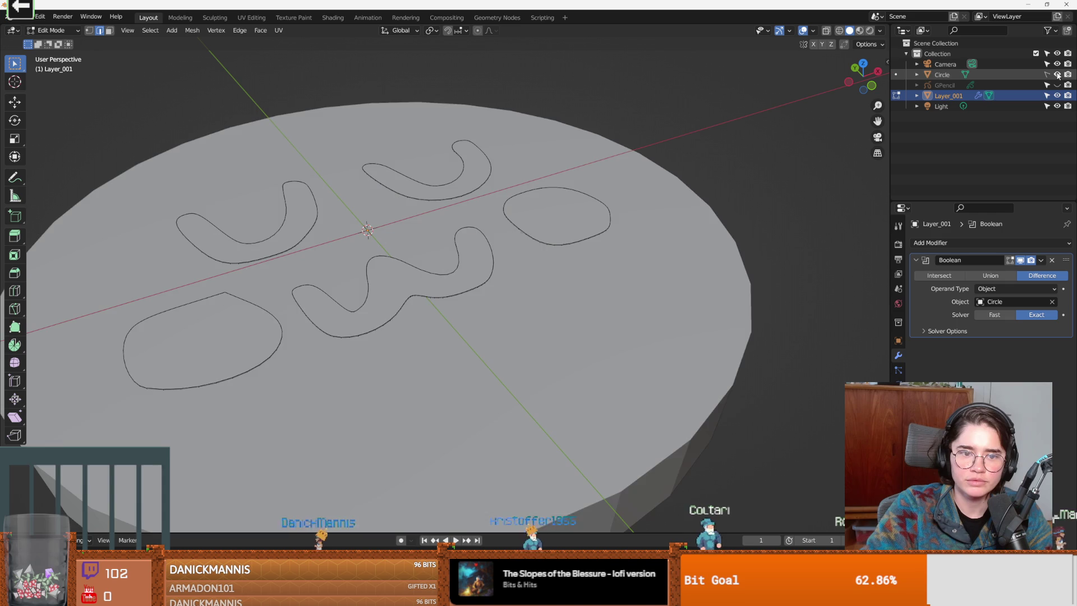
{"action": "left_click", "coordinate": [995, 316]}
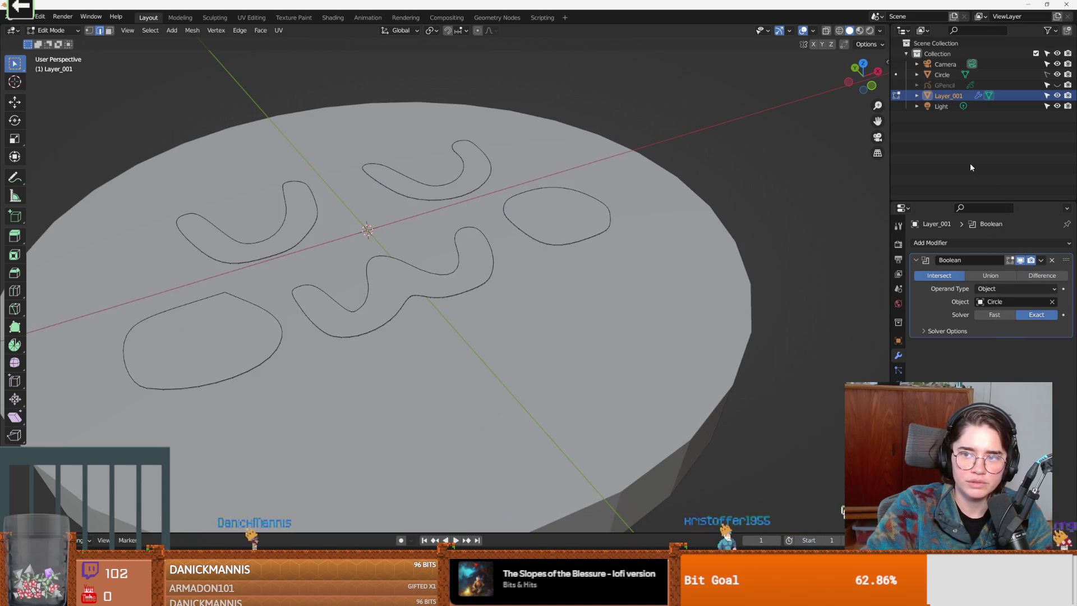
Remove Layer_001's Boolean, try a Boolean on Circle pointing at itself, and remove it again.
{"action": "left_click", "coordinate": [1050, 260]}
{"action": "left_click", "coordinate": [943, 74]}
{"action": "left_click", "coordinate": [946, 244]}
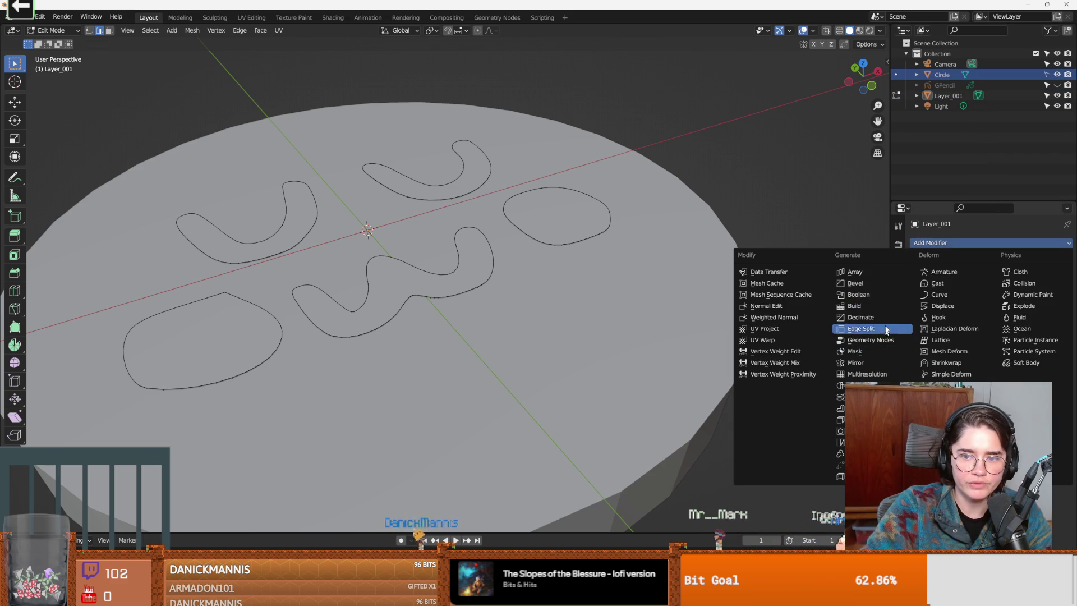
{"action": "left_click", "coordinate": [858, 295]}
{"action": "left_click", "coordinate": [1011, 303]}
{"action": "left_click", "coordinate": [988, 320]}
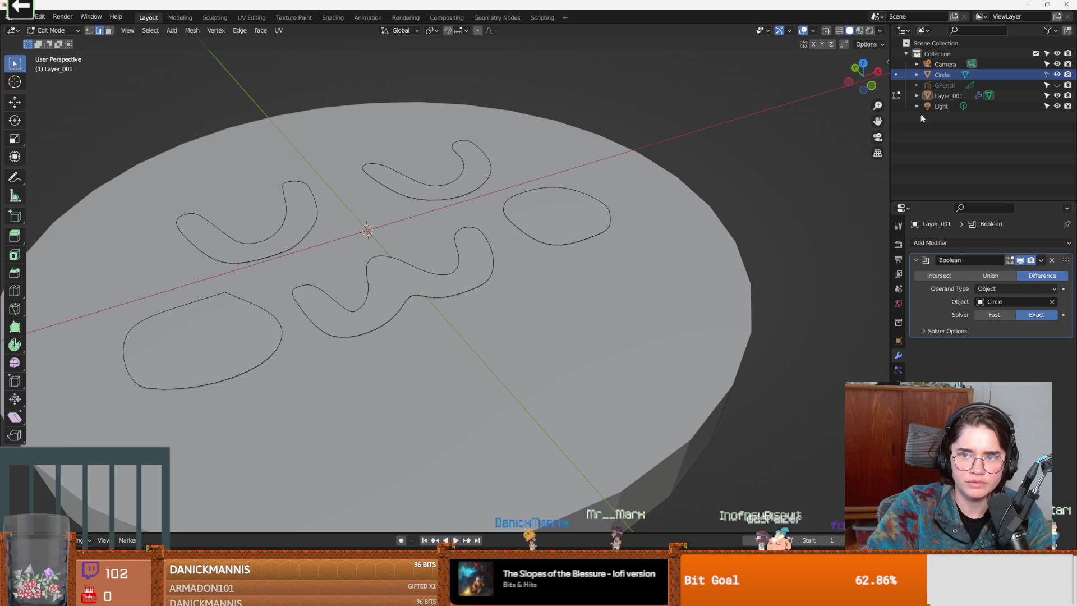
{"action": "left_click", "coordinate": [1051, 261]}
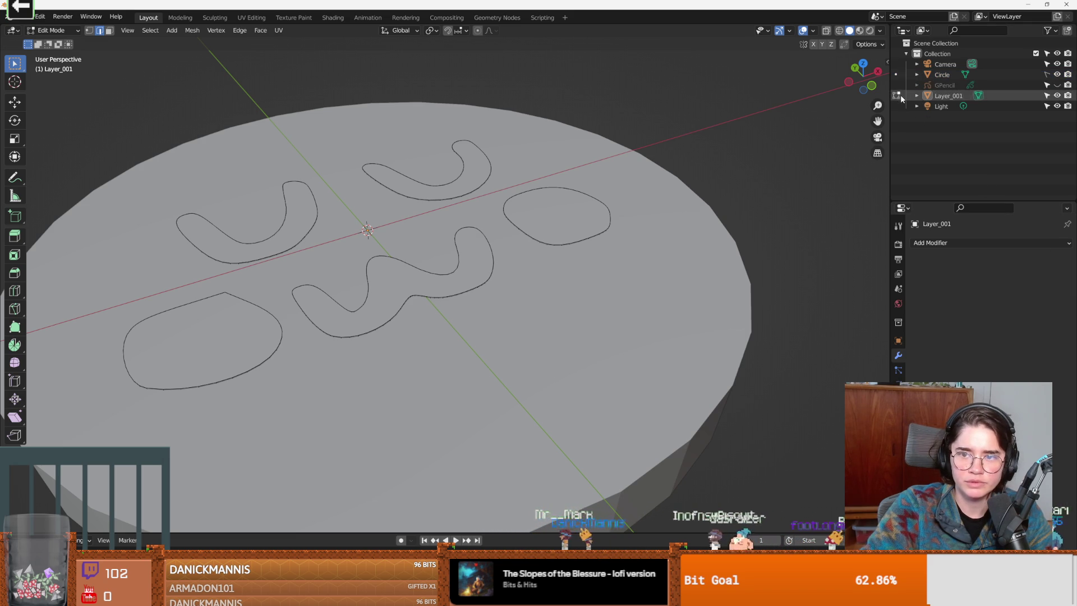
In Object Mode, keep Circle's name and give it a Boolean modifier cutting with Layer_001.
{"action": "key", "text": "Tab"}
{"action": "left_click", "coordinate": [929, 74]}
{"action": "double_click", "coordinate": [948, 75]}
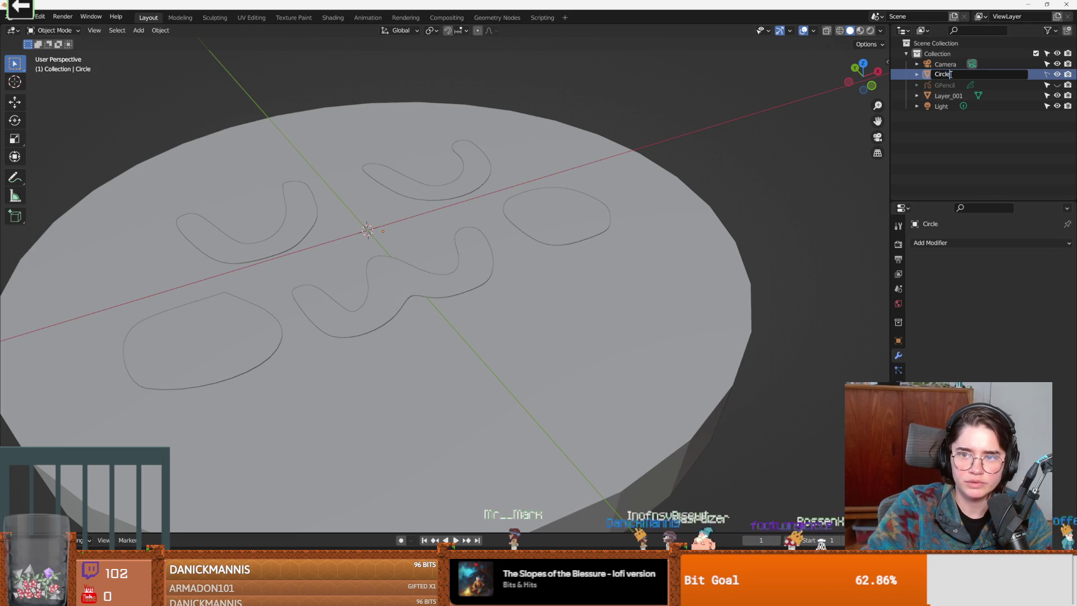
{"action": "key", "text": "Return"}
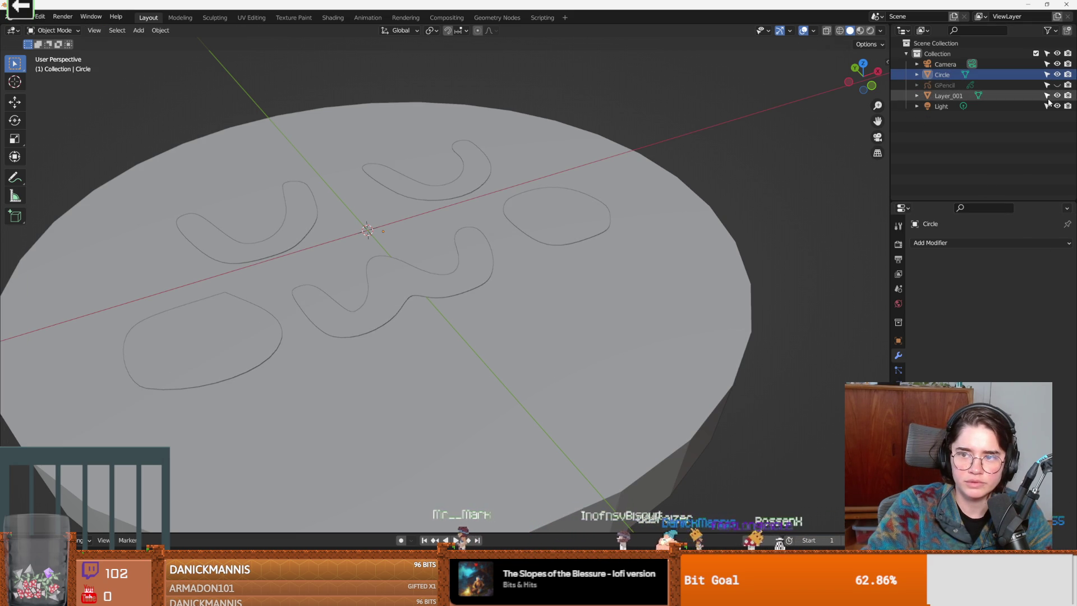
{"action": "left_click", "coordinate": [1005, 73]}
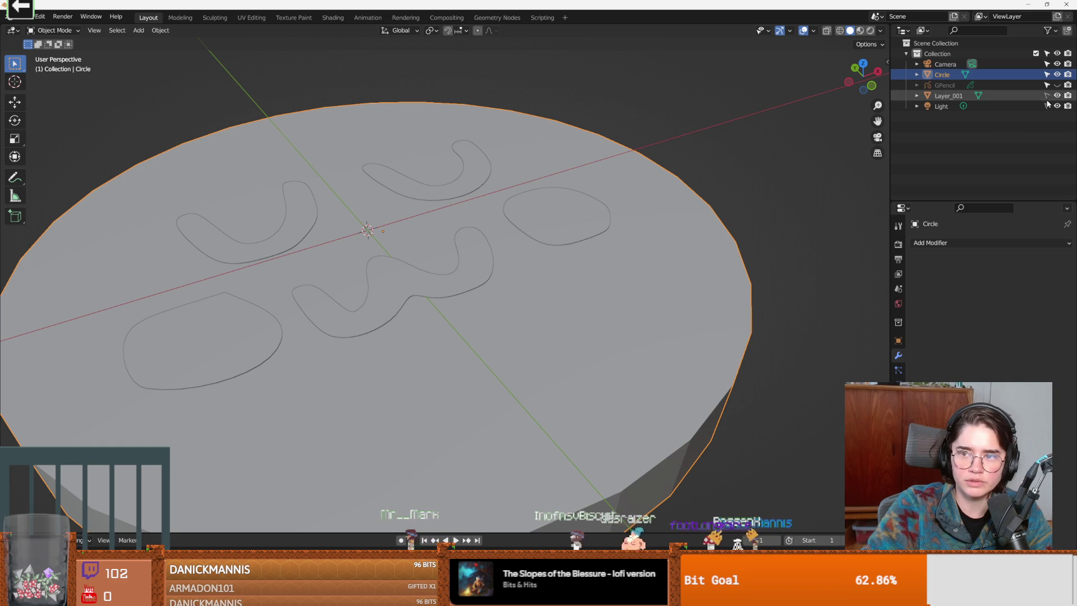
{"action": "left_click", "coordinate": [932, 242]}
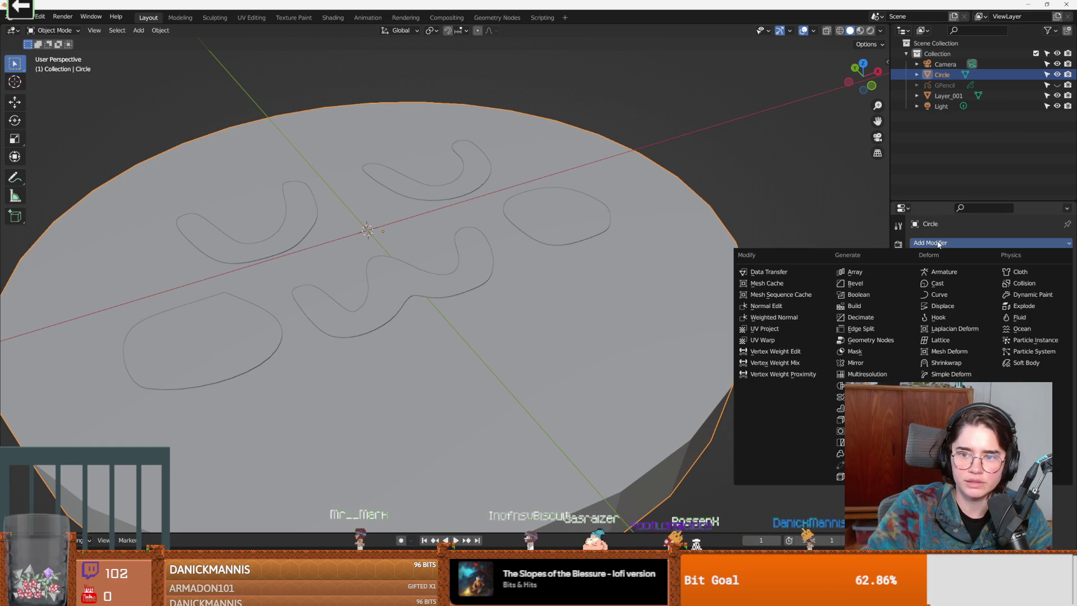
{"action": "left_click", "coordinate": [862, 296]}
{"action": "left_click", "coordinate": [1010, 302]}
{"action": "left_click", "coordinate": [985, 320]}
{"action": "scroll", "coordinate": [625, 272], "scroll_direction": "down", "scroll_amount": 3}
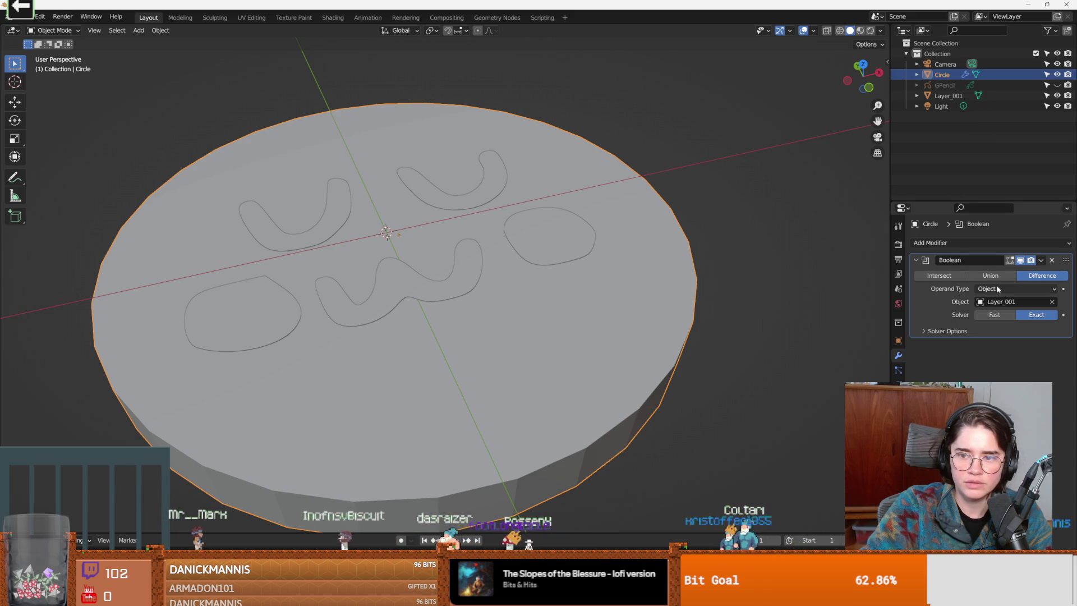
Preview Intersect, keep Difference with Object operand, then deselect the disc and select Layer_001.
{"action": "left_click", "coordinate": [943, 277]}
{"action": "left_click", "coordinate": [1042, 275]}
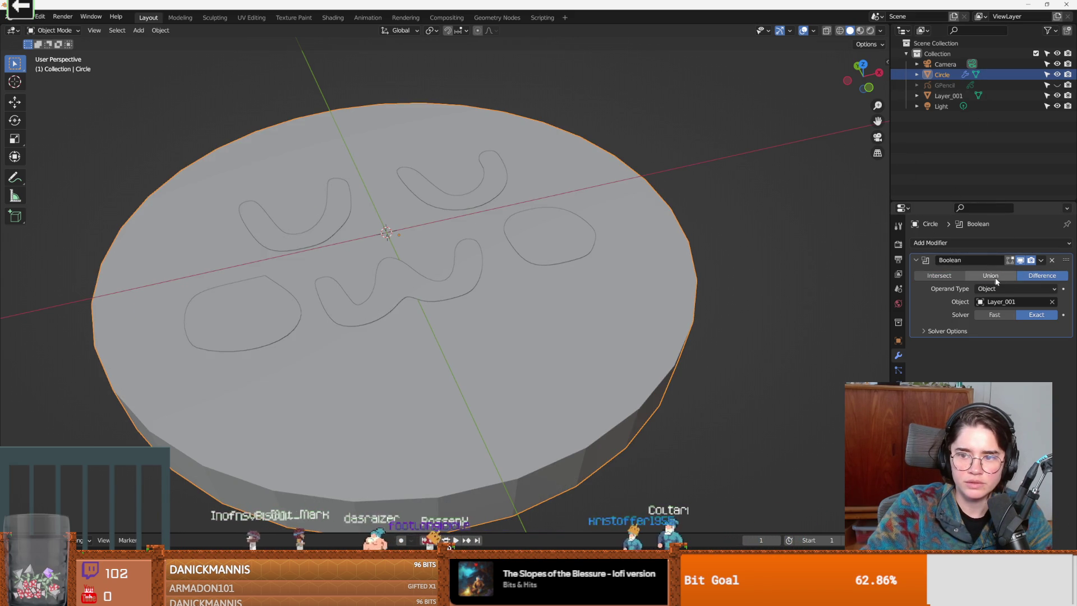
{"action": "left_click", "coordinate": [1007, 292]}
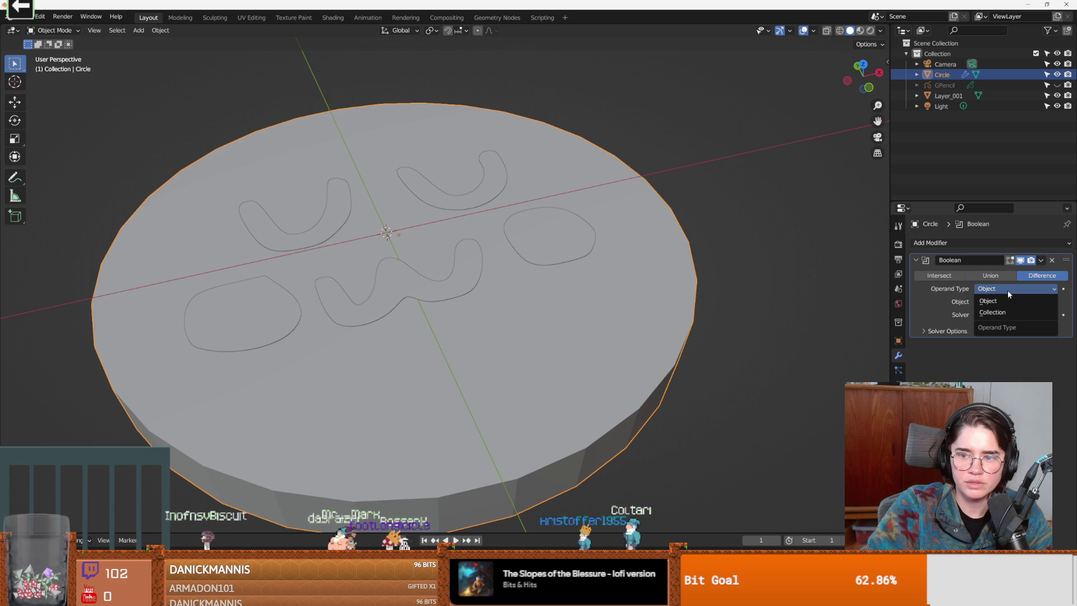
{"action": "left_click", "coordinate": [1004, 302]}
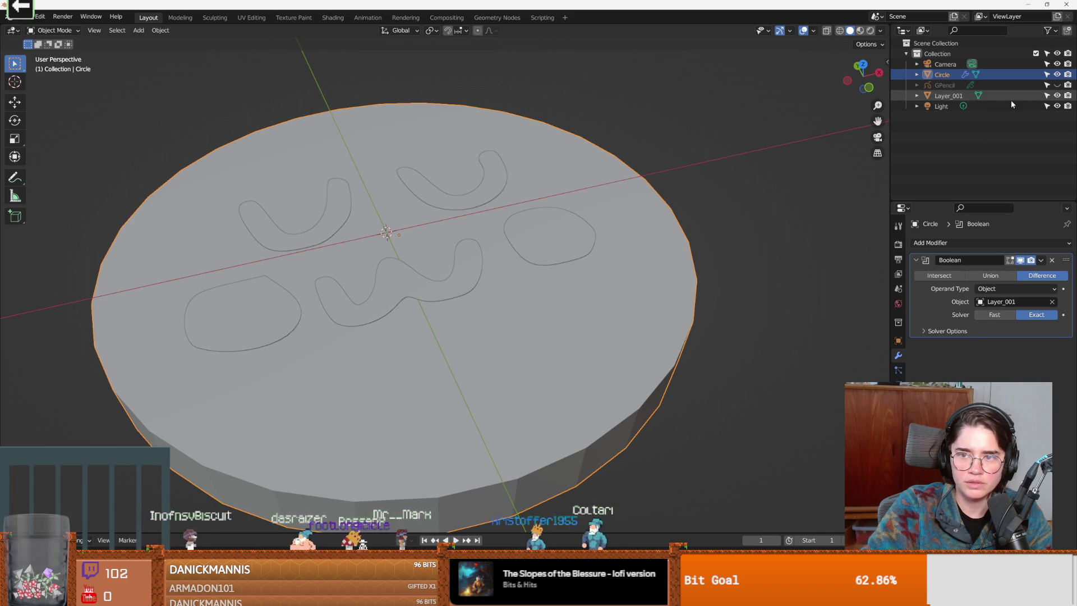
{"action": "left_click", "coordinate": [1048, 74]}
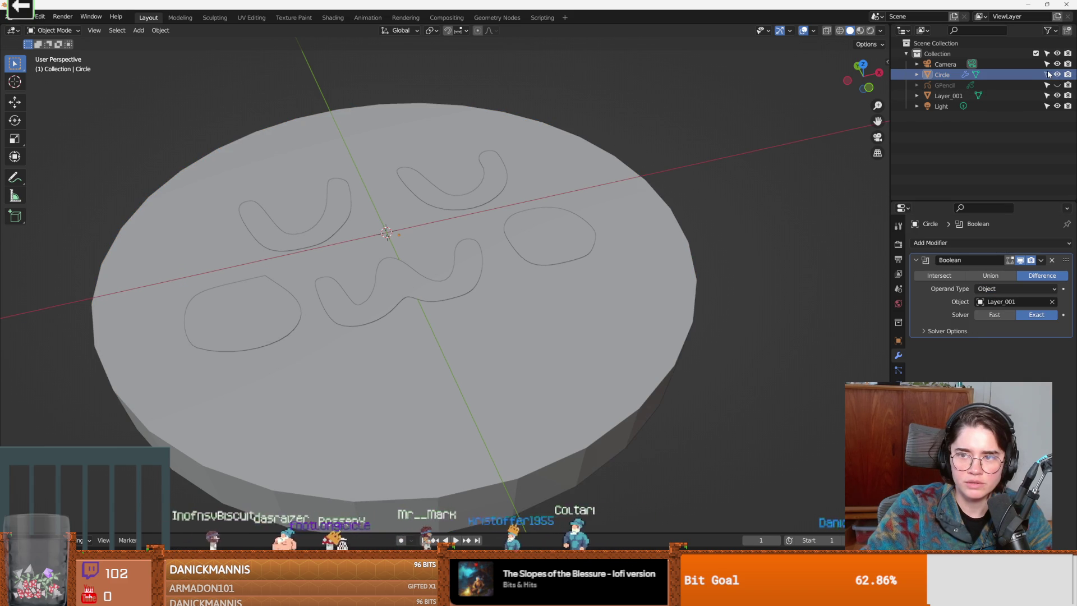
{"action": "left_click", "coordinate": [1052, 263]}
{"action": "left_click", "coordinate": [948, 95]}
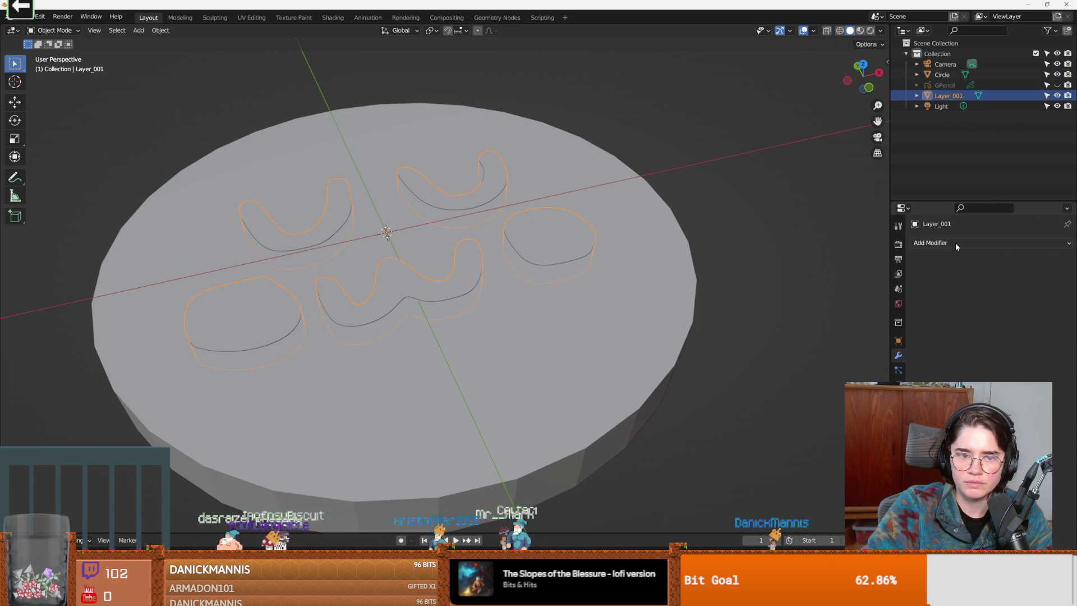
Add a Boolean modifier to Layer_001 with the Circle disc as its Difference target.
{"action": "left_click_drag", "start_coordinate": [747, 264], "coordinate": [694, 242]}
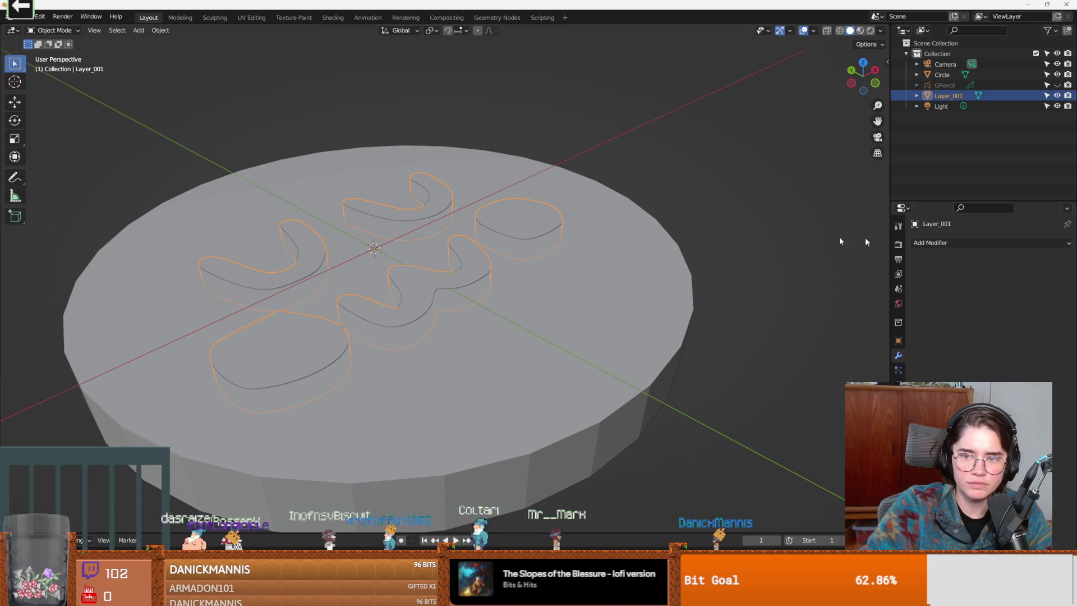
{"action": "left_click", "coordinate": [958, 243]}
{"action": "left_click", "coordinate": [871, 297]}
{"action": "left_click", "coordinate": [994, 302]}
{"action": "left_click", "coordinate": [980, 321]}
Check the result by toggling the letters' visibility and set the Boolean solver to Exact.
{"action": "left_click_drag", "start_coordinate": [702, 280], "coordinate": [680, 281]}
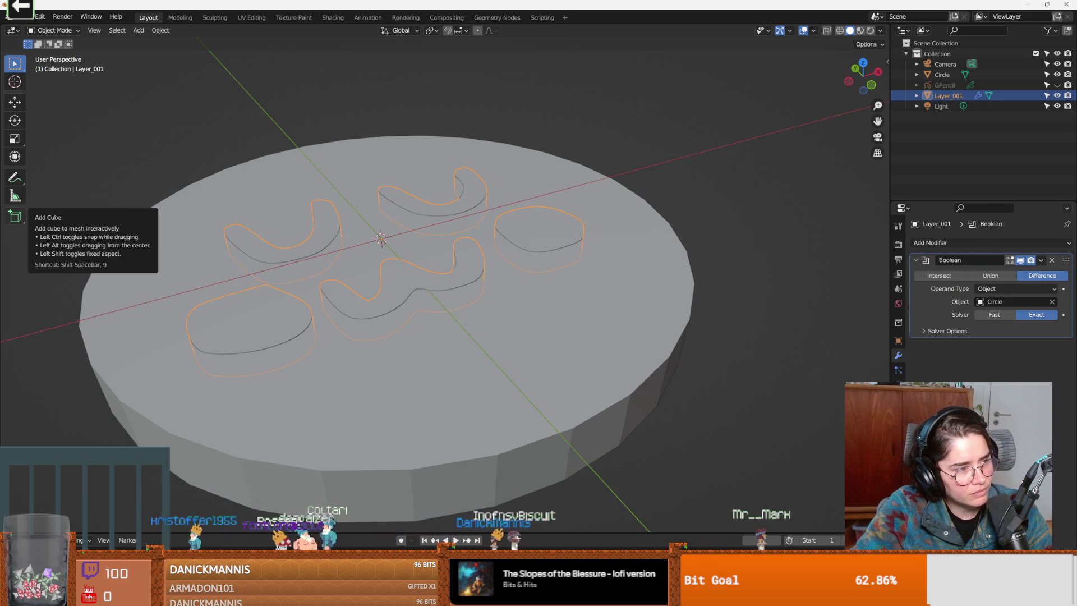
{"action": "scroll", "coordinate": [378, 258], "scroll_direction": "down", "scroll_amount": 2}
{"action": "scroll", "coordinate": [377, 257], "scroll_direction": "up", "scroll_amount": 3}
{"action": "left_click_drag", "start_coordinate": [373, 252], "coordinate": [468, 247]}
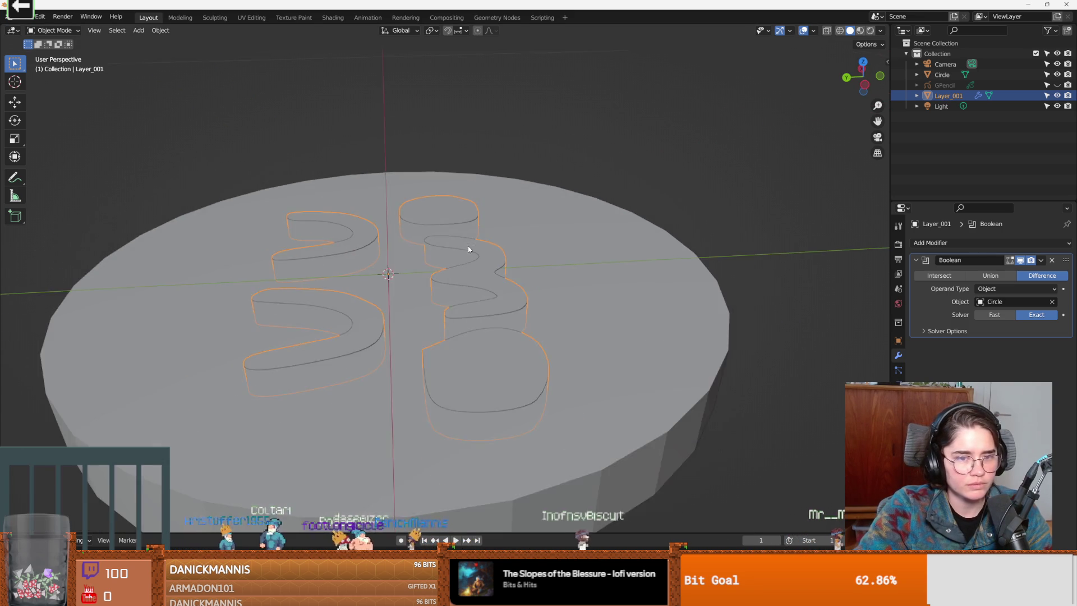
{"action": "left_click", "coordinate": [1057, 96]}
{"action": "left_click", "coordinate": [1057, 97]}
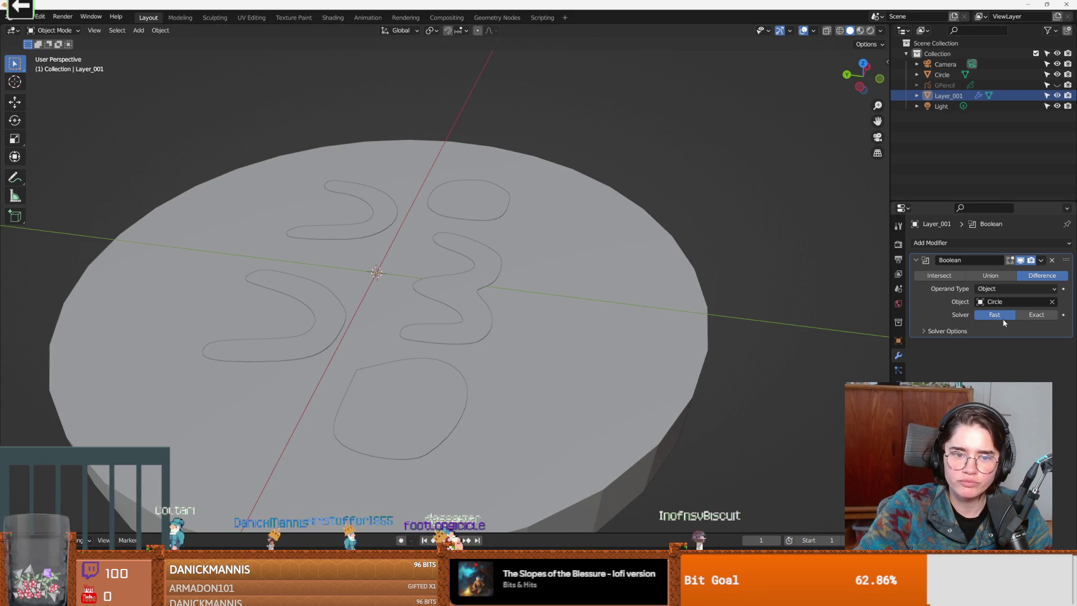
{"action": "left_click", "coordinate": [1026, 314]}
{"action": "mouse_move", "coordinate": [582, 255]}
{"action": "left_mouse_down"}
{"action": "mouse_move", "coordinate": [469, 282]}
{"action": "mouse_move", "coordinate": [533, 251]}
{"action": "left_mouse_up"}
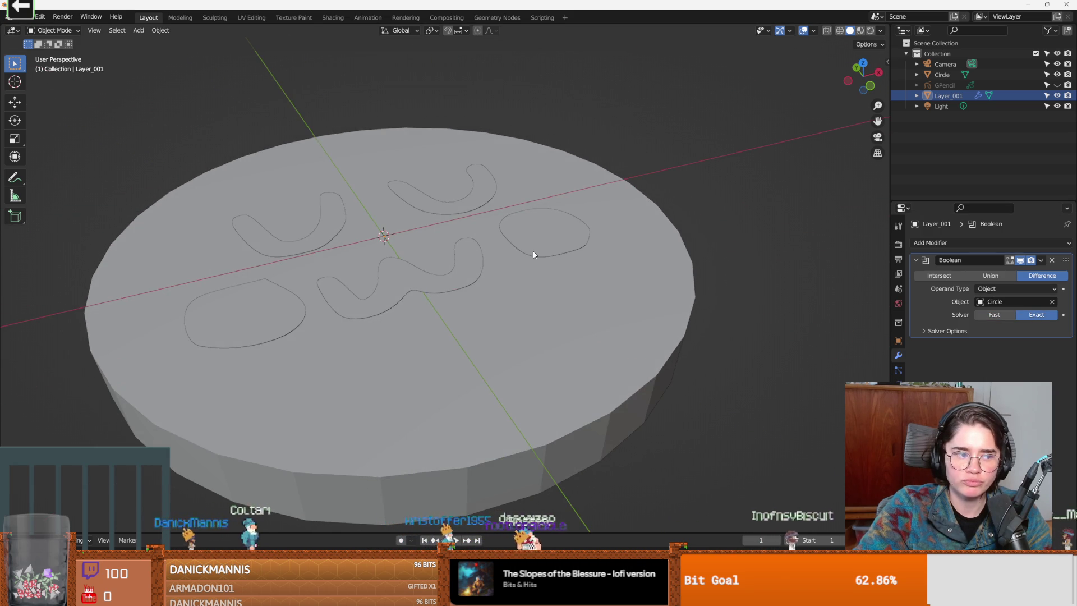
{"action": "mouse_move", "coordinate": [476, 269]}
{"action": "left_mouse_down"}
{"action": "mouse_move", "coordinate": [455, 304]}
{"action": "mouse_move", "coordinate": [445, 300]}
{"action": "mouse_move", "coordinate": [464, 273]}
{"action": "mouse_move", "coordinate": [580, 361]}
{"action": "mouse_move", "coordinate": [517, 338]}
{"action": "mouse_move", "coordinate": [584, 293]}
{"action": "mouse_move", "coordinate": [649, 299]}
{"action": "mouse_move", "coordinate": [511, 353]}
{"action": "mouse_move", "coordinate": [484, 339]}
{"action": "mouse_move", "coordinate": [500, 345]}
{"action": "left_mouse_up"}
{"action": "scroll", "coordinate": [500, 345], "scroll_direction": "down", "scroll_amount": 2}
{"action": "scroll", "coordinate": [501, 343], "scroll_direction": "down", "scroll_amount": 1}
{"action": "scroll", "coordinate": [501, 344], "scroll_direction": "down", "scroll_amount": 1}
{"action": "scroll", "coordinate": [501, 345], "scroll_direction": "up", "scroll_amount": 2}
{"action": "scroll", "coordinate": [502, 345], "scroll_direction": "down", "scroll_amount": 1}
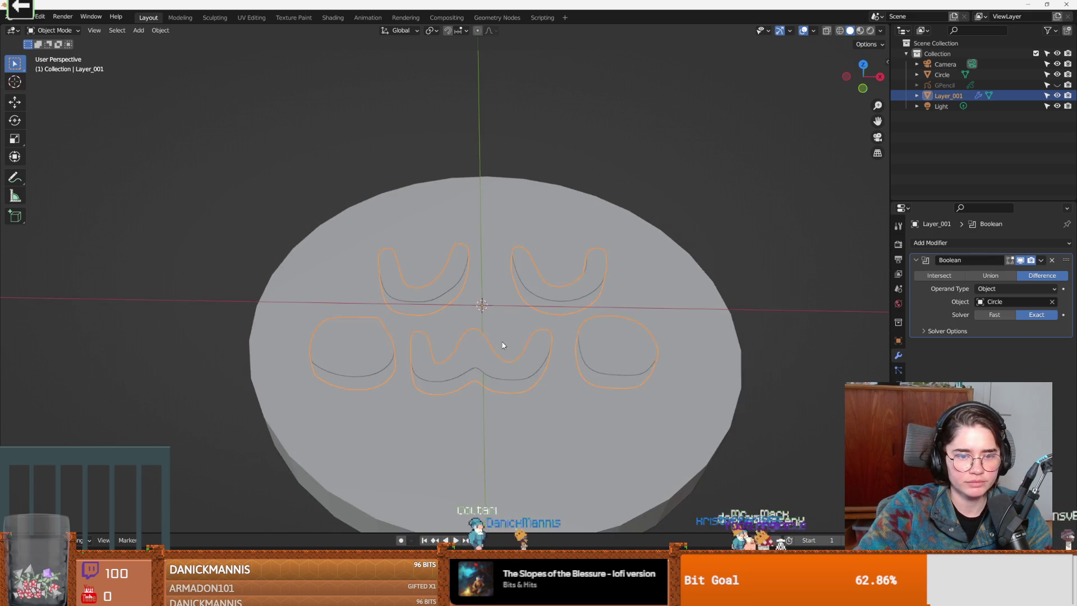
{"action": "scroll", "coordinate": [502, 345], "scroll_direction": "down", "scroll_amount": 2}
{"action": "scroll", "coordinate": [502, 345], "scroll_direction": "down", "scroll_amount": 1}
{"action": "scroll", "coordinate": [502, 345], "scroll_direction": "up", "scroll_amount": 5}
{"action": "mouse_move", "coordinate": [502, 346]}
{"action": "left_mouse_down"}
{"action": "mouse_move", "coordinate": [611, 284]}
{"action": "mouse_move", "coordinate": [519, 337]}
{"action": "left_mouse_up"}
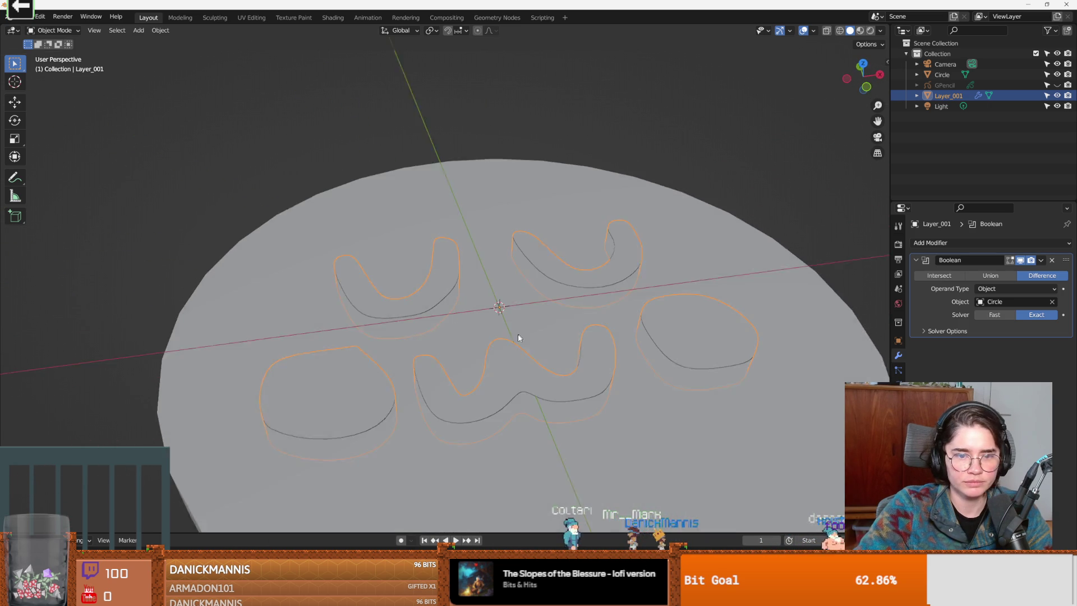
Preview the Boolean as Intersect, hiding the letters and disc in turn to inspect the shapes.
{"action": "left_click", "coordinate": [948, 279]}
{"action": "left_click_drag", "start_coordinate": [572, 360], "coordinate": [530, 385]}
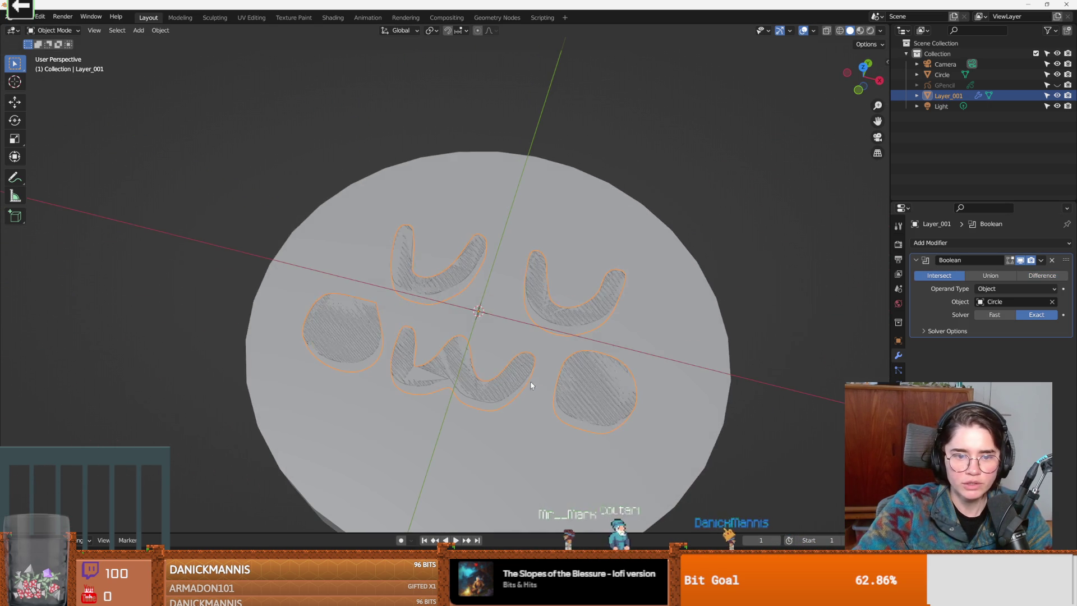
{"action": "left_click", "coordinate": [790, 372]}
{"action": "left_click_drag", "start_coordinate": [790, 372], "coordinate": [803, 315]}
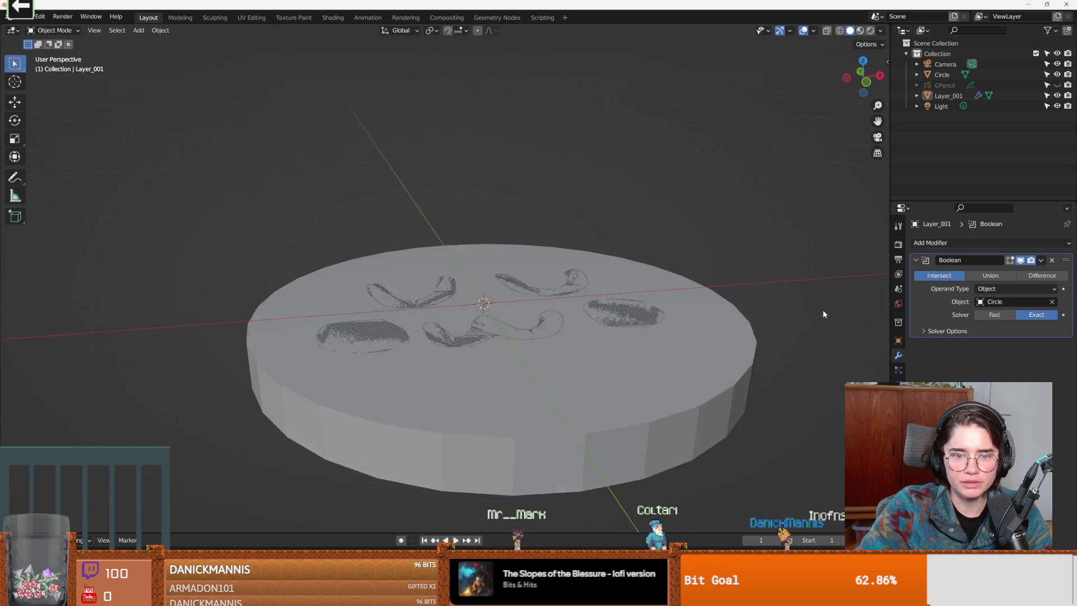
{"action": "left_click", "coordinate": [1057, 95]}
{"action": "left_click", "coordinate": [1057, 96]}
{"action": "left_click", "coordinate": [1023, 74]}
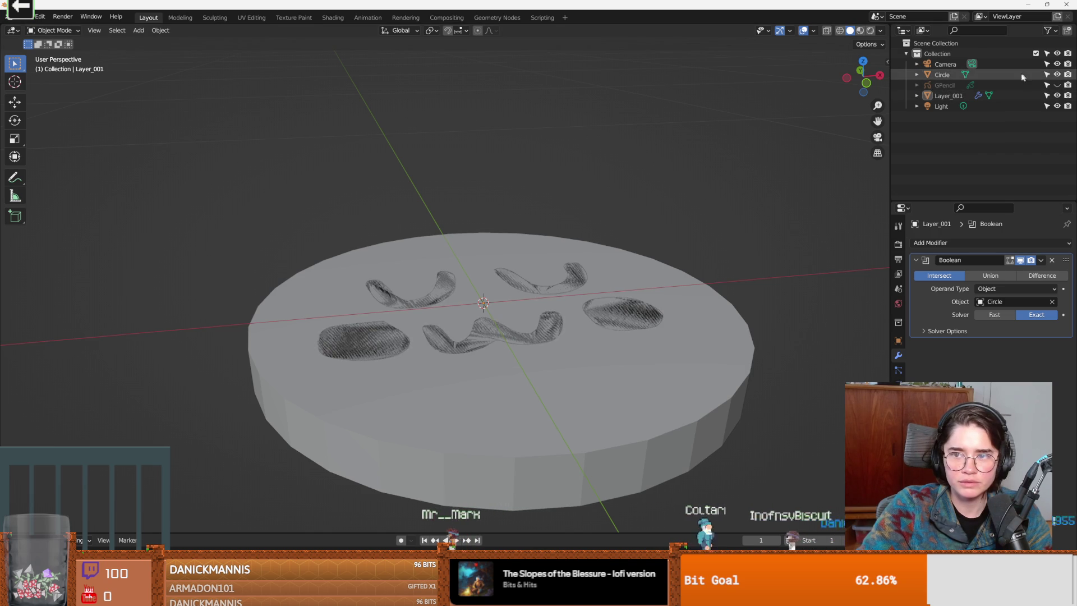
{"action": "left_click", "coordinate": [1057, 74]}
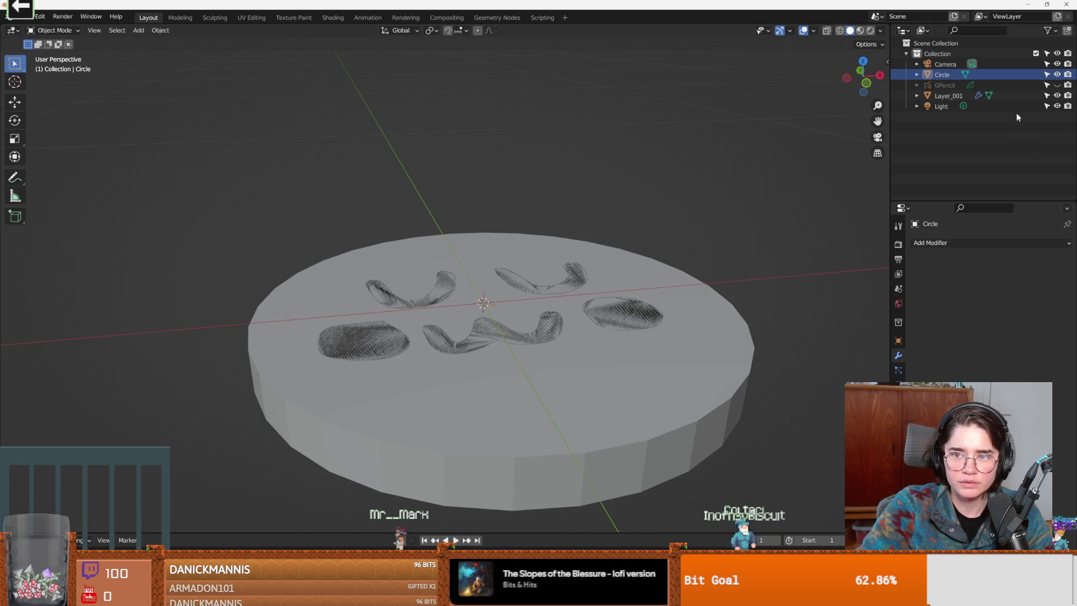
Return Layer_001's Boolean to Difference and compare with the disc's visibility toggled.
{"action": "left_click", "coordinate": [1022, 94]}
{"action": "left_click", "coordinate": [1042, 275]}
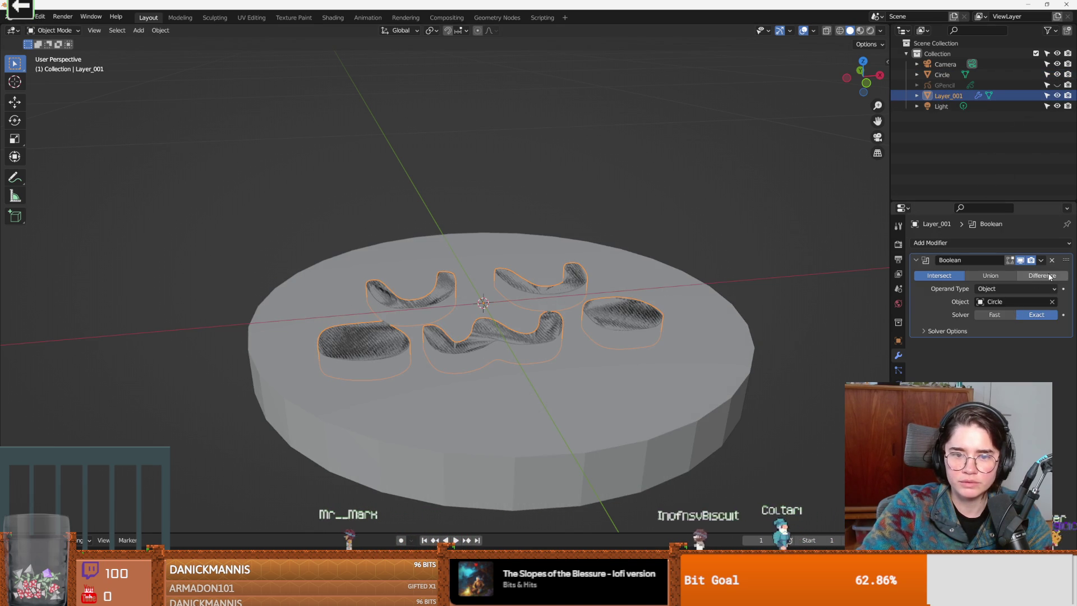
{"action": "left_click", "coordinate": [1057, 74]}
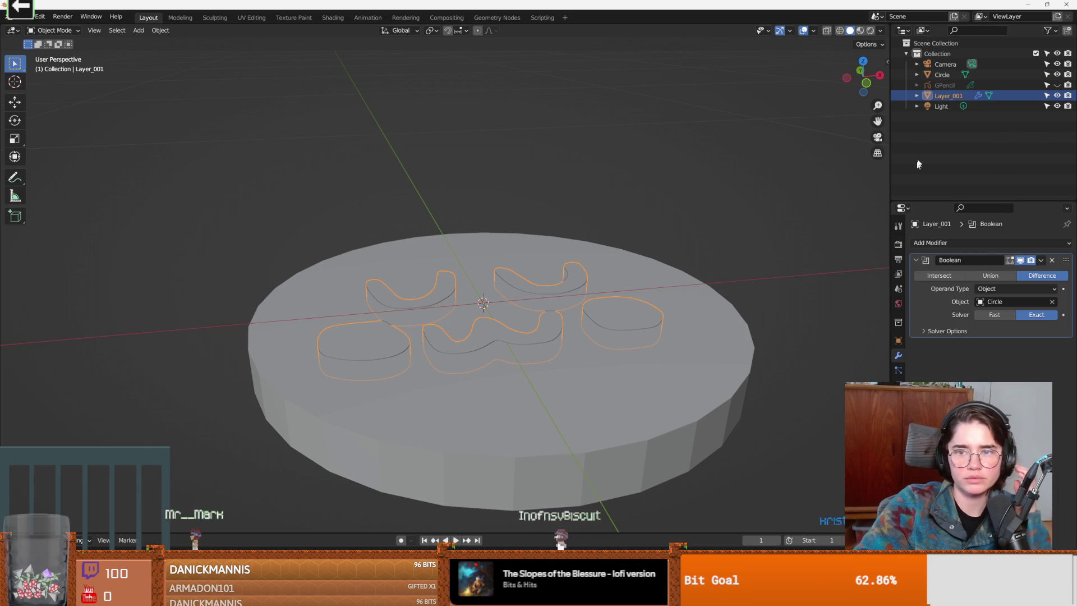
{"action": "left_click", "coordinate": [936, 245]}
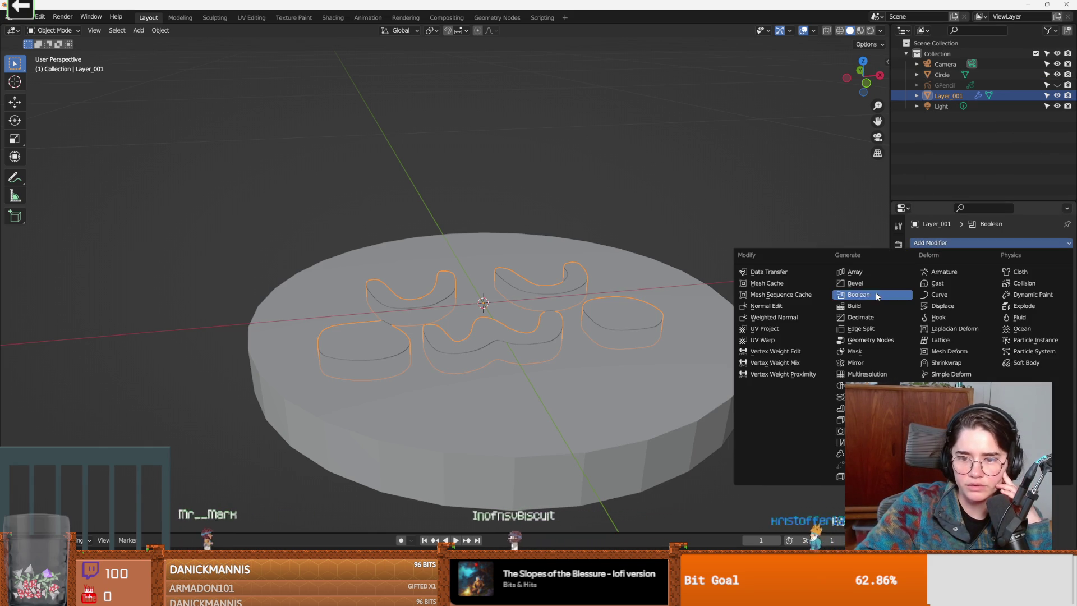
{"action": "left_click", "coordinate": [867, 420]}
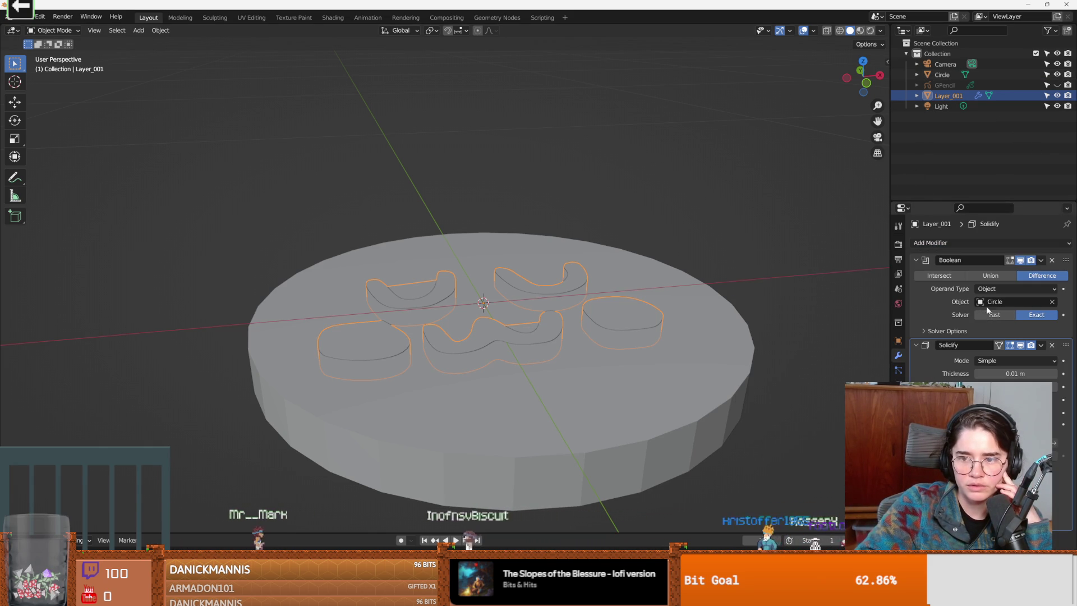
{"action": "mouse_move", "coordinate": [578, 319]}
{"action": "left_mouse_down"}
{"action": "mouse_move", "coordinate": [572, 356]}
{"action": "mouse_move", "coordinate": [675, 224]}
{"action": "left_mouse_up"}
{"action": "key", "text": "ctrl+z"}
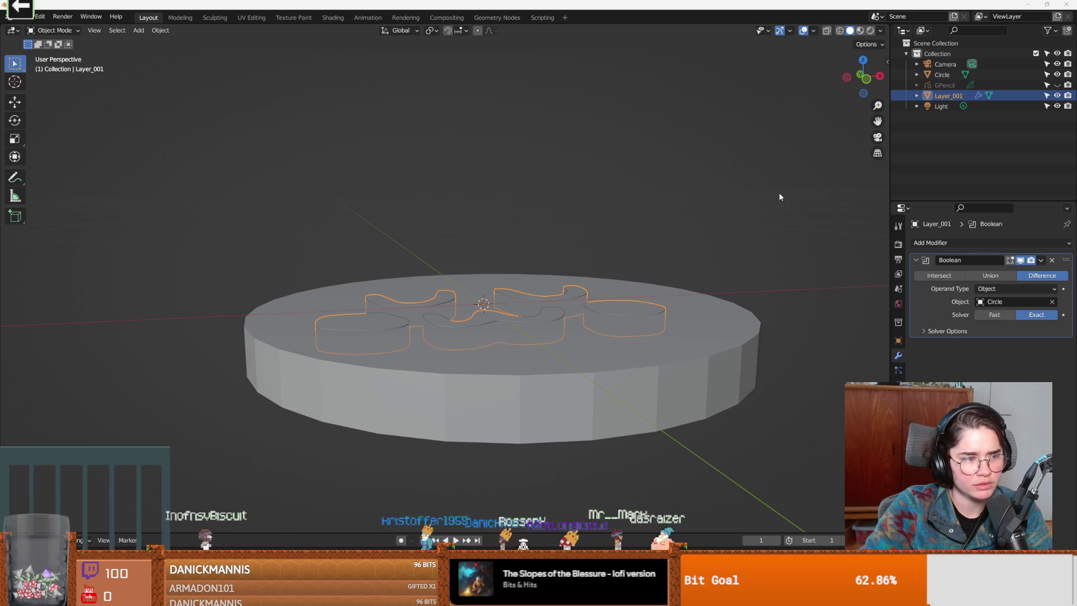
{"action": "left_click_drag", "start_coordinate": [779, 197], "coordinate": [767, 210]}
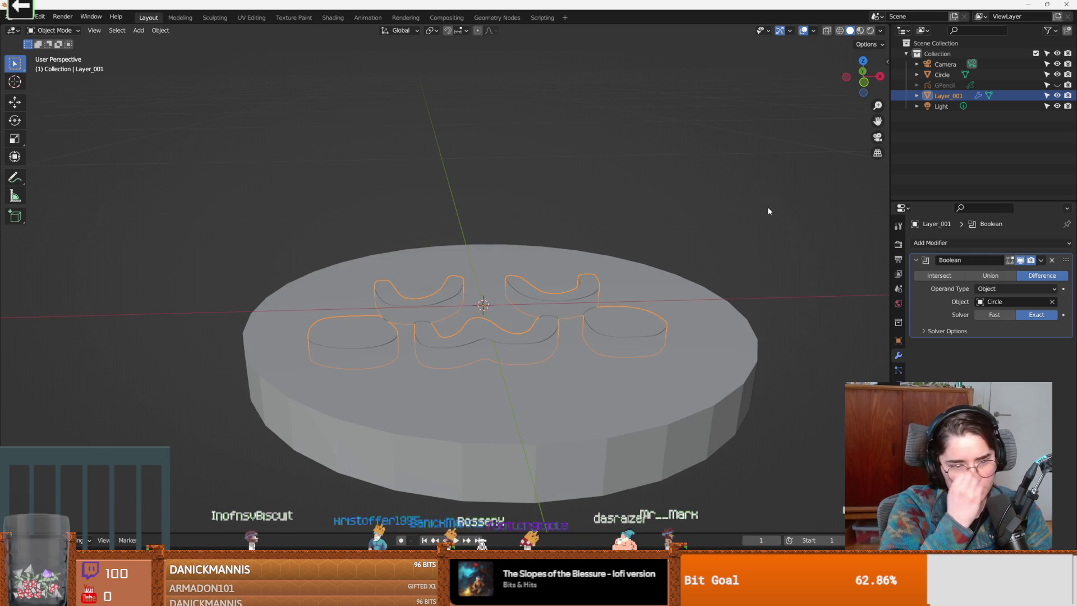
{"action": "left_click", "coordinate": [1048, 260]}
Give the Circle disc a Boolean Difference modifier using Layer_001 as the cutter.
{"action": "left_click", "coordinate": [942, 75]}
{"action": "left_click", "coordinate": [975, 243]}
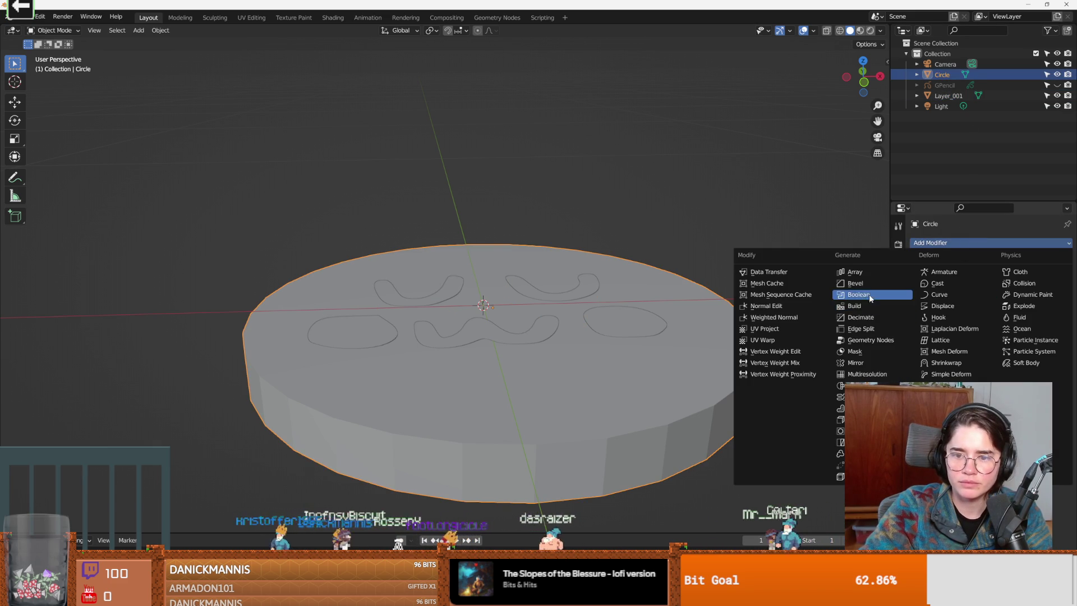
{"action": "left_click", "coordinate": [868, 296]}
{"action": "left_click", "coordinate": [1001, 301]}
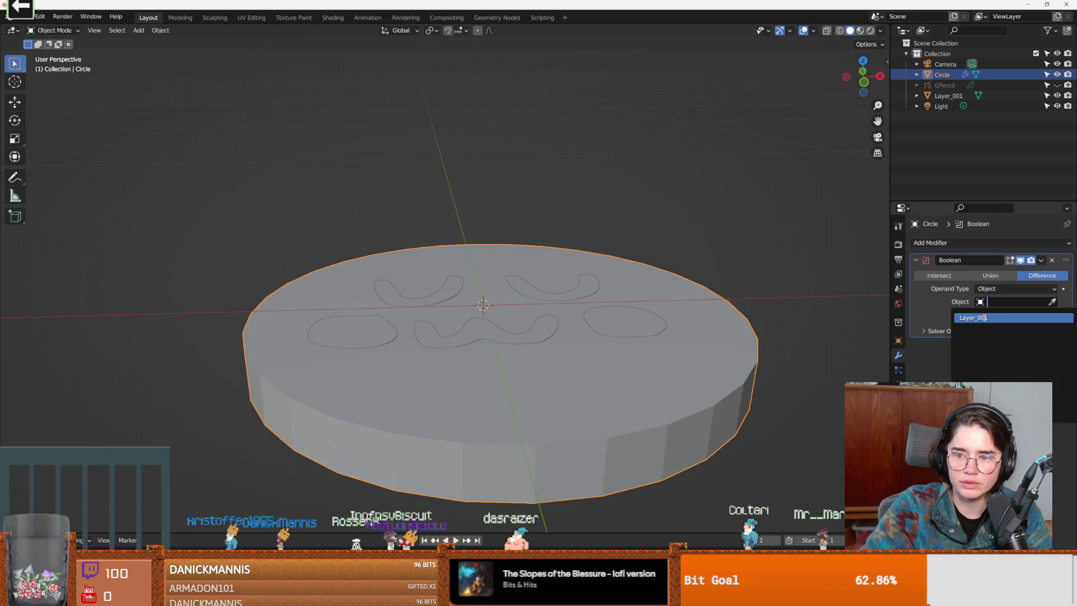
{"action": "left_click", "coordinate": [980, 313]}
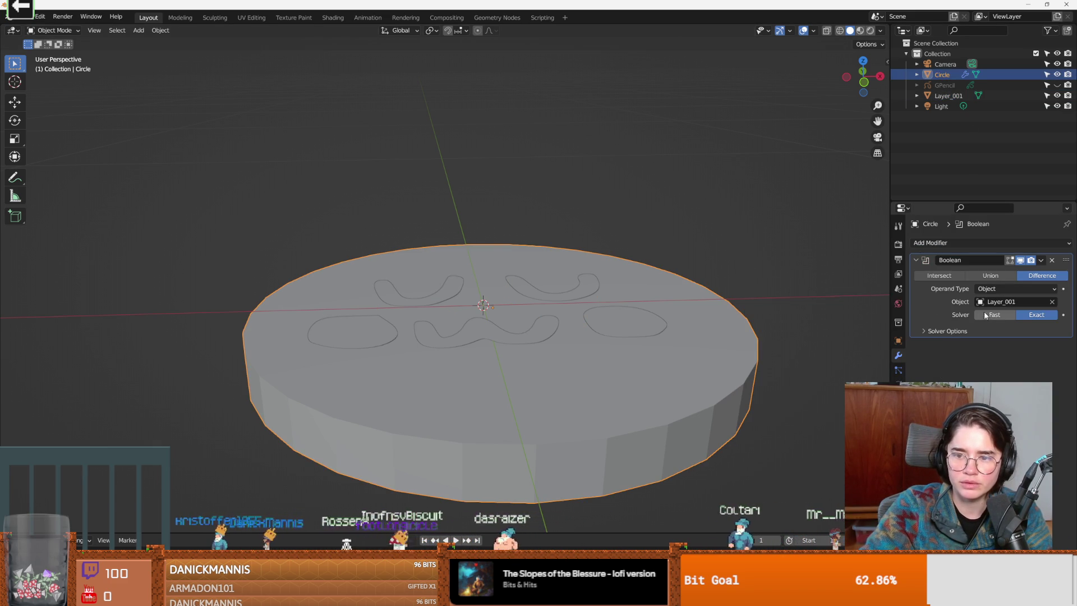
Hide Layer_001 to reveal the UwU recesses carved into the disc's top.
{"action": "left_click", "coordinate": [1057, 96]}
{"action": "mouse_move", "coordinate": [704, 283]}
{"action": "left_mouse_down"}
{"action": "mouse_move", "coordinate": [742, 316]}
{"action": "mouse_move", "coordinate": [570, 231]}
{"action": "mouse_move", "coordinate": [683, 277]}
{"action": "left_mouse_up"}
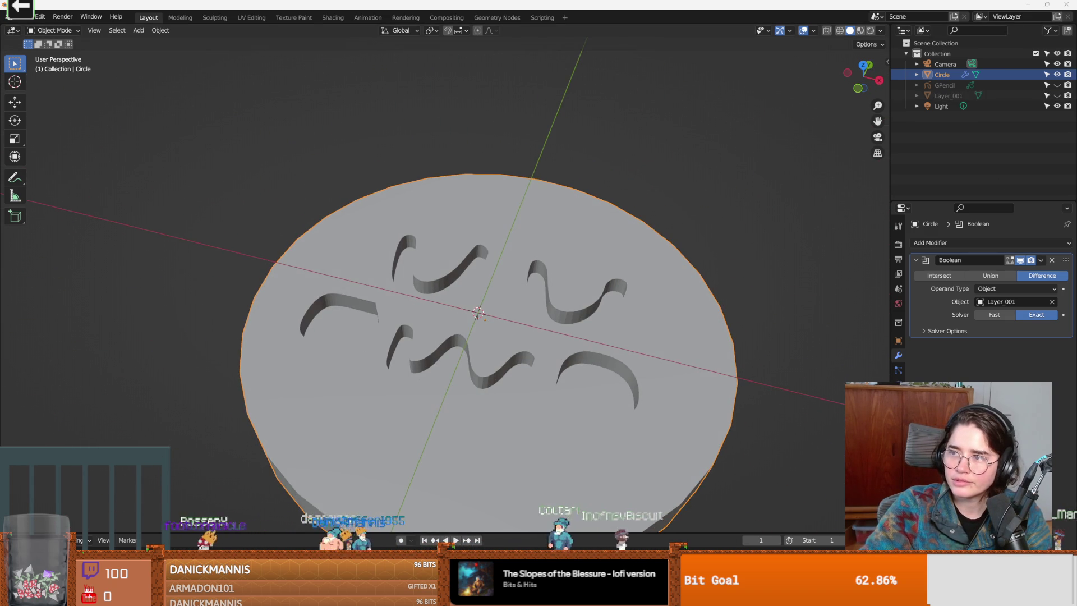
{"action": "mouse_move", "coordinate": [791, 172]}
{"action": "left_mouse_down"}
{"action": "mouse_move", "coordinate": [721, 126]}
{"action": "mouse_move", "coordinate": [767, 213]}
{"action": "mouse_move", "coordinate": [780, 150]}
{"action": "left_mouse_up"}
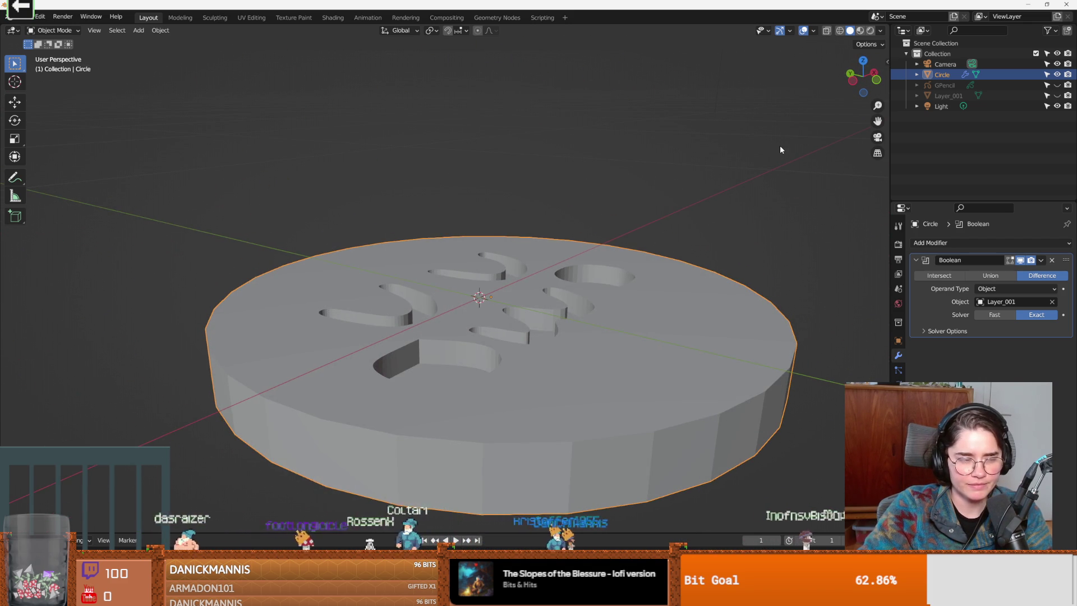
{"action": "mouse_move", "coordinate": [780, 149]}
{"action": "left_mouse_down"}
{"action": "mouse_move", "coordinate": [649, 173]}
{"action": "mouse_move", "coordinate": [679, 203]}
{"action": "mouse_move", "coordinate": [728, 211]}
{"action": "mouse_move", "coordinate": [745, 163]}
{"action": "mouse_move", "coordinate": [721, 166]}
{"action": "mouse_move", "coordinate": [698, 220]}
{"action": "mouse_move", "coordinate": [704, 211]}
{"action": "mouse_move", "coordinate": [637, 228]}
{"action": "mouse_move", "coordinate": [714, 157]}
{"action": "mouse_move", "coordinate": [685, 215]}
{"action": "mouse_move", "coordinate": [665, 219]}
{"action": "mouse_move", "coordinate": [648, 193]}
{"action": "mouse_move", "coordinate": [655, 177]}
{"action": "mouse_move", "coordinate": [623, 204]}
{"action": "mouse_move", "coordinate": [584, 169]}
{"action": "mouse_move", "coordinate": [540, 210]}
{"action": "mouse_move", "coordinate": [627, 206]}
{"action": "mouse_move", "coordinate": [642, 232]}
{"action": "mouse_move", "coordinate": [585, 193]}
{"action": "mouse_move", "coordinate": [550, 185]}
{"action": "mouse_move", "coordinate": [516, 199]}
{"action": "mouse_move", "coordinate": [585, 250]}
{"action": "mouse_move", "coordinate": [590, 221]}
{"action": "mouse_move", "coordinate": [608, 210]}
{"action": "mouse_move", "coordinate": [601, 253]}
{"action": "mouse_move", "coordinate": [612, 289]}
{"action": "mouse_move", "coordinate": [628, 223]}
{"action": "left_mouse_up"}
{"action": "scroll", "coordinate": [642, 231], "scroll_direction": "up", "scroll_amount": 4}
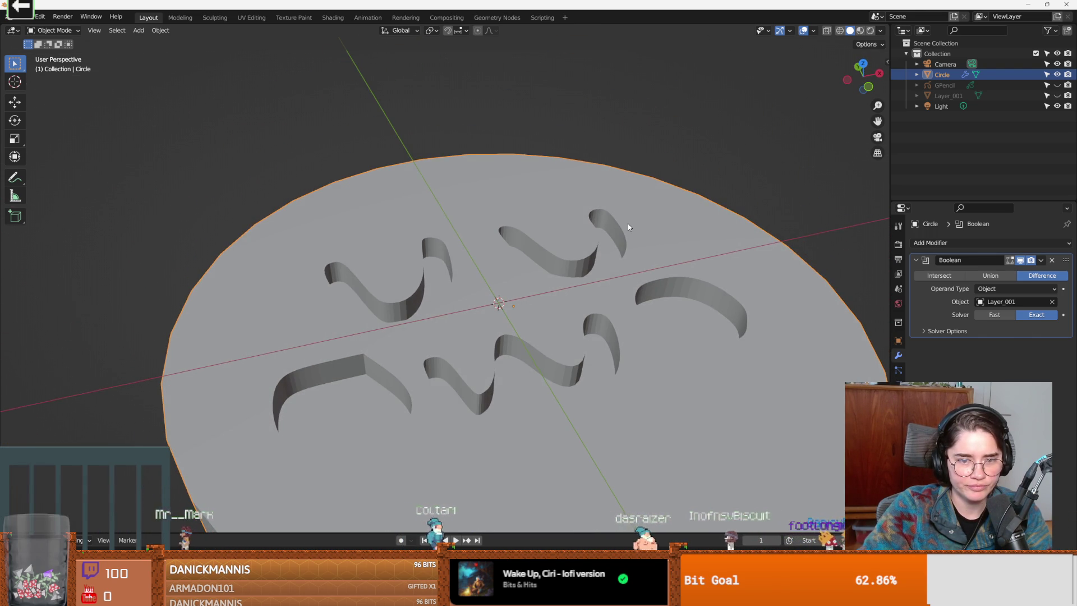
{"action": "scroll", "coordinate": [627, 223], "scroll_direction": "down", "scroll_amount": 3}
{"action": "mouse_move", "coordinate": [628, 223]}
{"action": "left_mouse_down"}
{"action": "mouse_move", "coordinate": [639, 79]}
{"action": "mouse_move", "coordinate": [599, 204]}
{"action": "mouse_move", "coordinate": [604, 243]}
{"action": "mouse_move", "coordinate": [615, 216]}
{"action": "mouse_move", "coordinate": [644, 228]}
{"action": "mouse_move", "coordinate": [615, 248]}
{"action": "mouse_move", "coordinate": [588, 210]}
{"action": "mouse_move", "coordinate": [603, 87]}
{"action": "mouse_move", "coordinate": [627, 59]}
{"action": "mouse_move", "coordinate": [589, 203]}
{"action": "mouse_move", "coordinate": [624, 224]}
{"action": "mouse_move", "coordinate": [648, 174]}
{"action": "mouse_move", "coordinate": [656, 227]}
{"action": "mouse_move", "coordinate": [623, 266]}
{"action": "mouse_move", "coordinate": [602, 221]}
{"action": "left_mouse_up"}
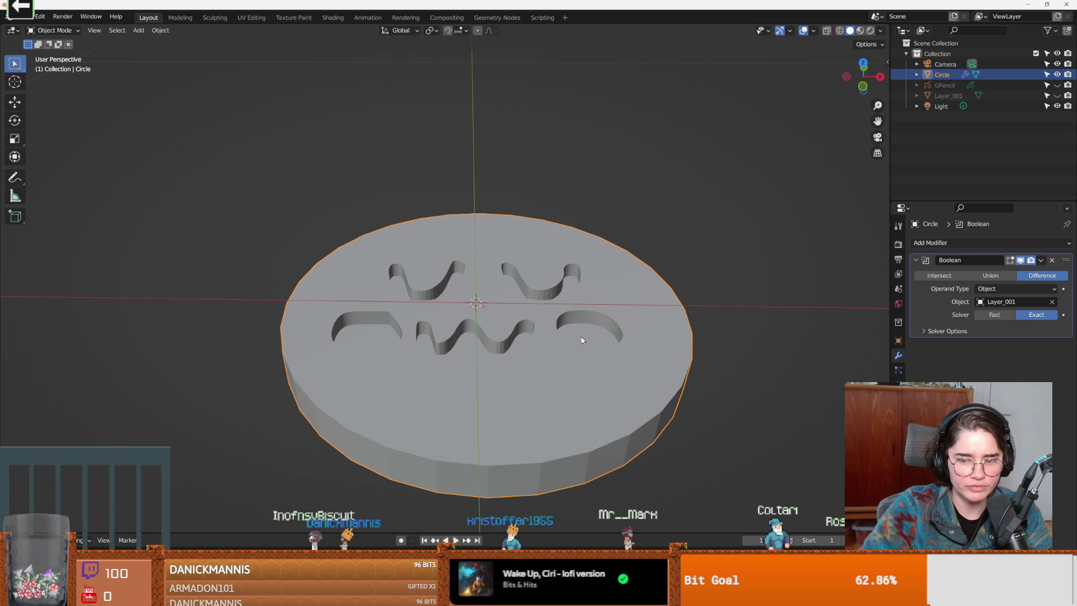
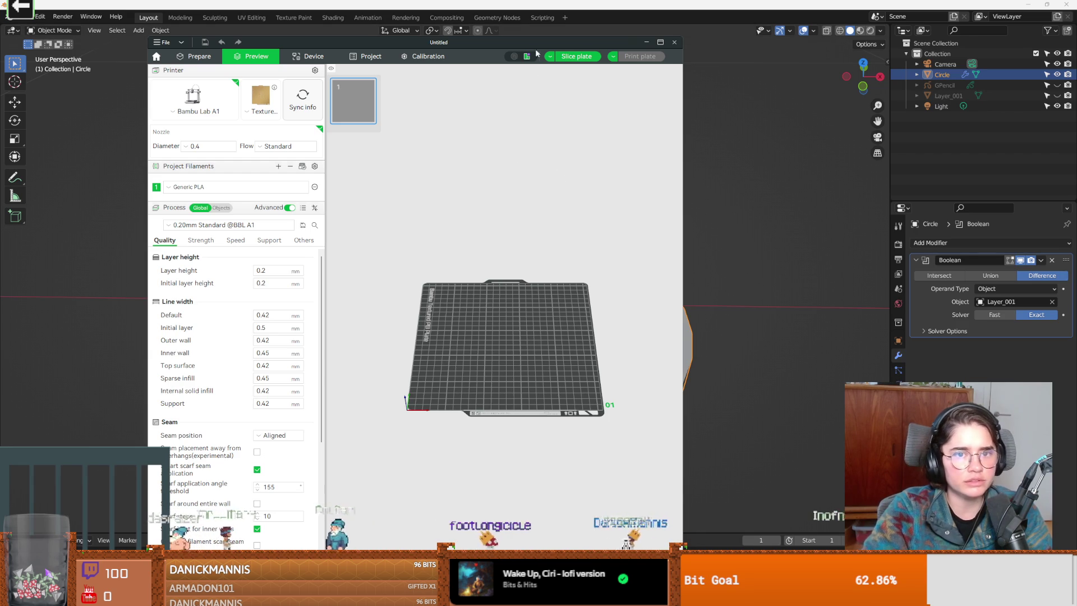
Minimize Bambu Studio and bring up Blender's File menu to export the coin.
{"action": "left_click", "coordinate": [645, 42]}
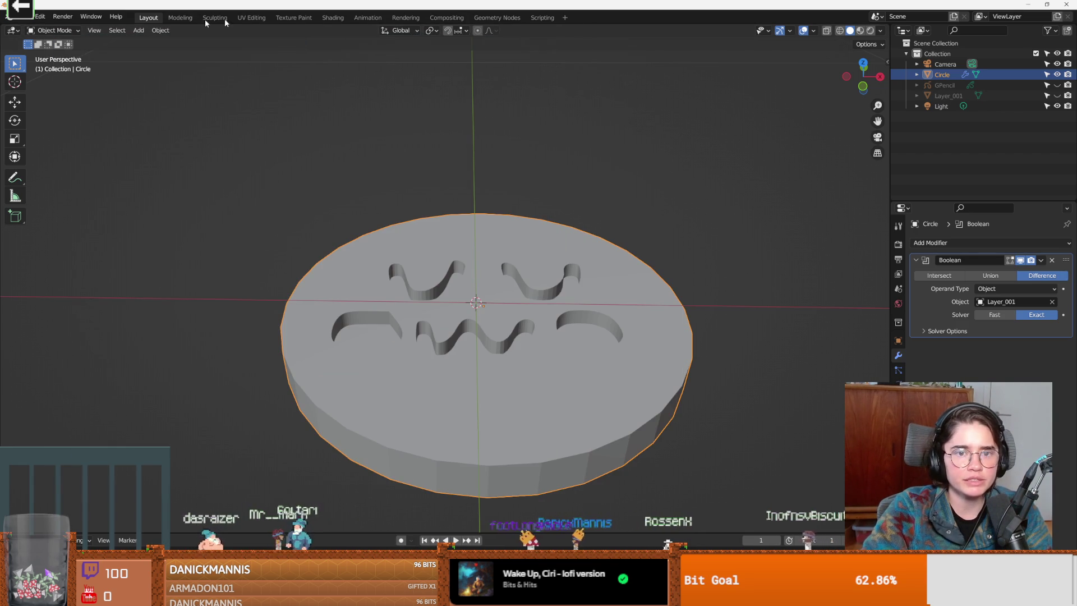
{"action": "left_click", "coordinate": [28, 18]}
{"action": "mouse_move", "coordinate": [40, 169]}
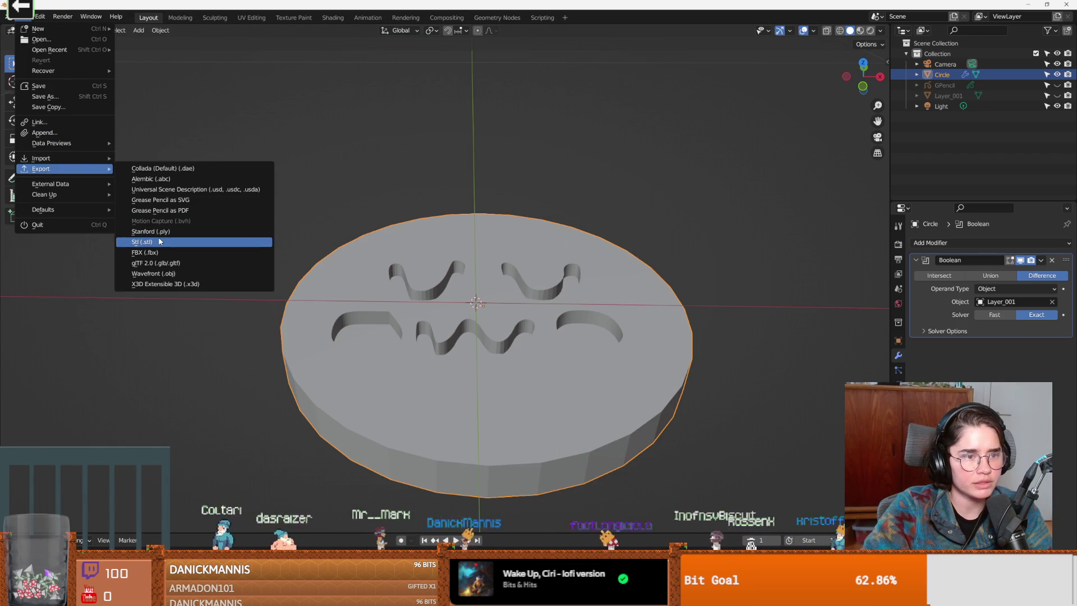
Export the engraved coin as uwu.stl into the bambu folder in Documents.
{"action": "left_click", "coordinate": [269, 239]}
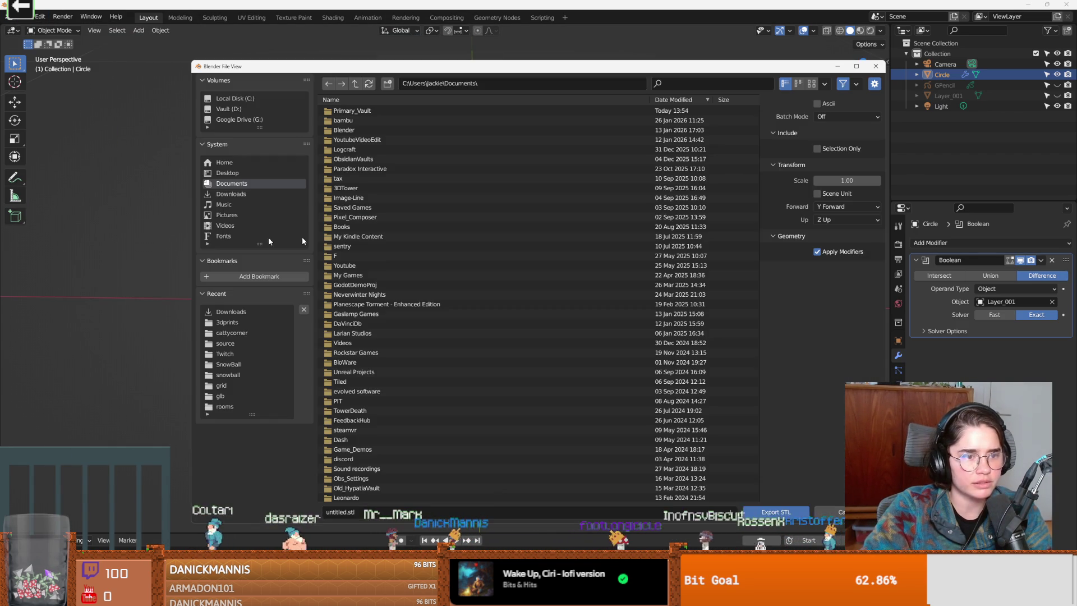
{"action": "double_click", "coordinate": [347, 120]}
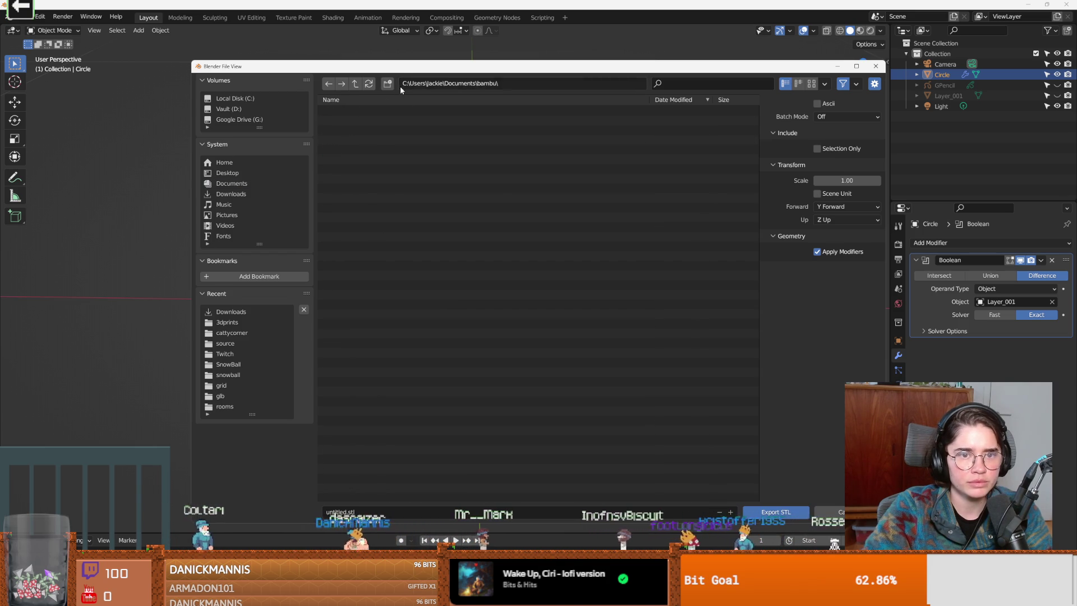
{"action": "left_click", "coordinate": [366, 509]}
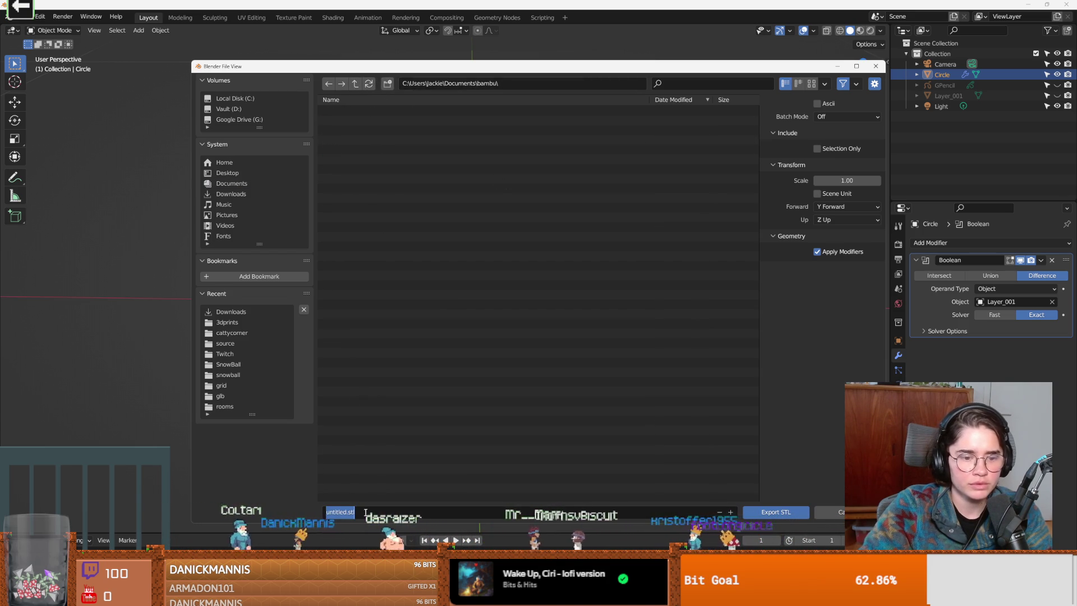
{"action": "type", "text": "uwu"}
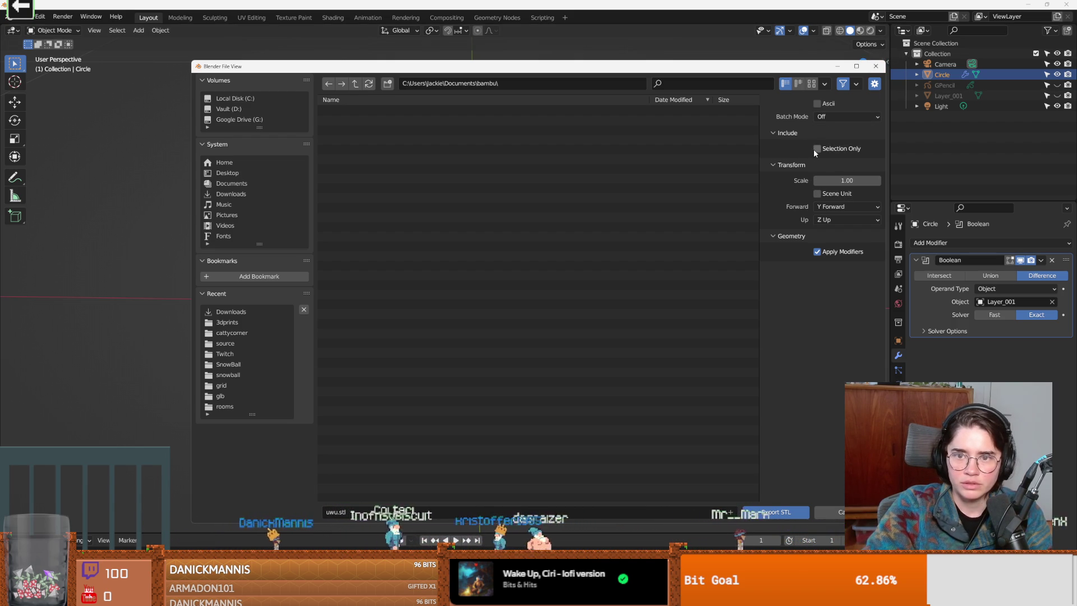
{"action": "left_click", "coordinate": [769, 511]}
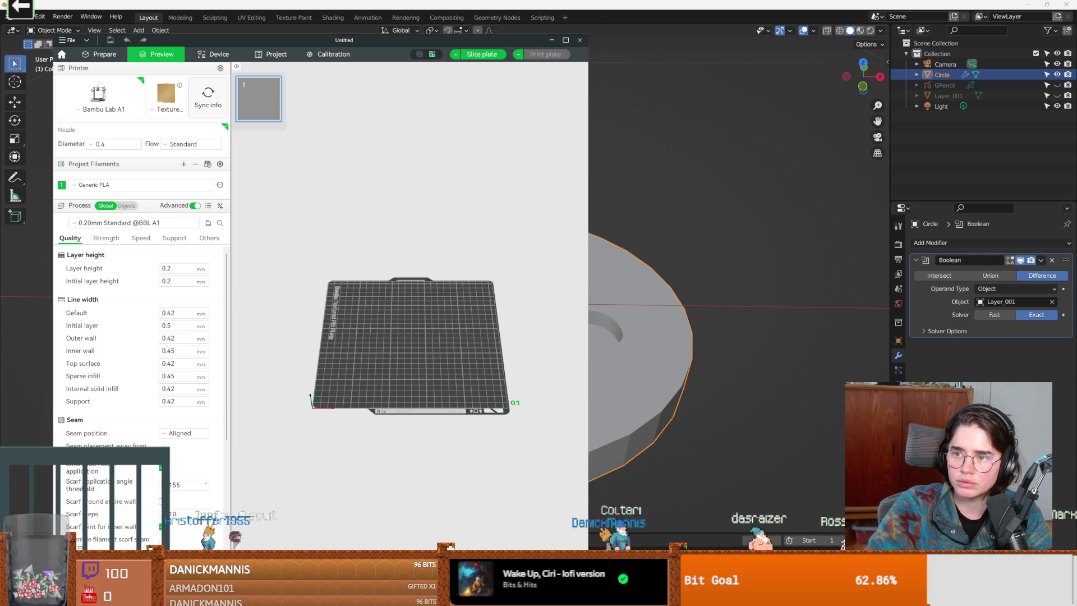
Drop uwu.stl onto the plate, accept millimetre conversion (~433 mm across), and start scaling it.
{"action": "left_click_drag", "start_coordinate": [446, 307], "coordinate": [438, 314]}
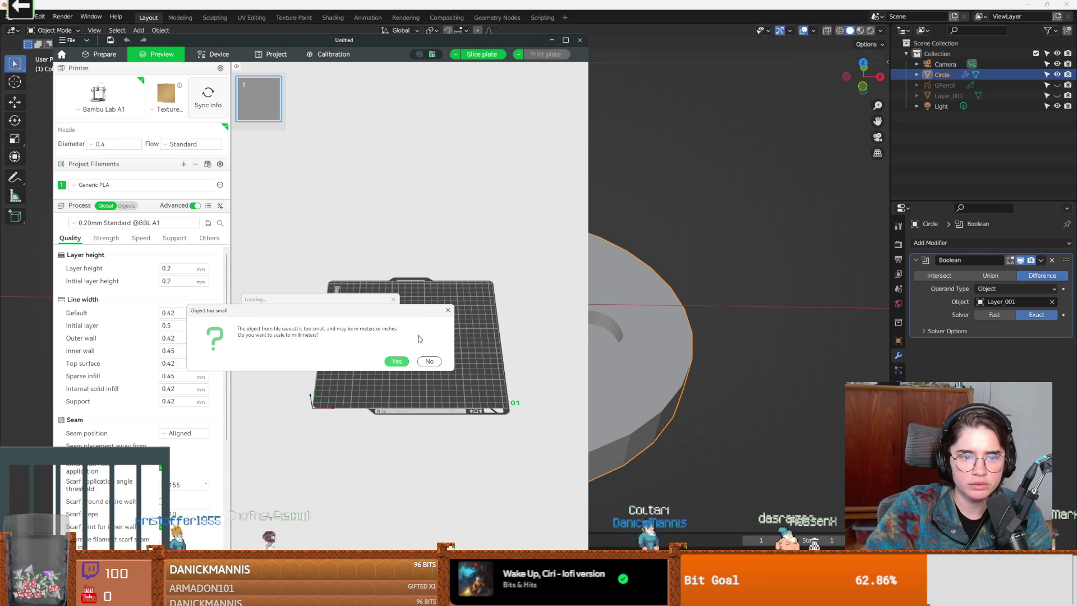
{"action": "left_click", "coordinate": [396, 360]}
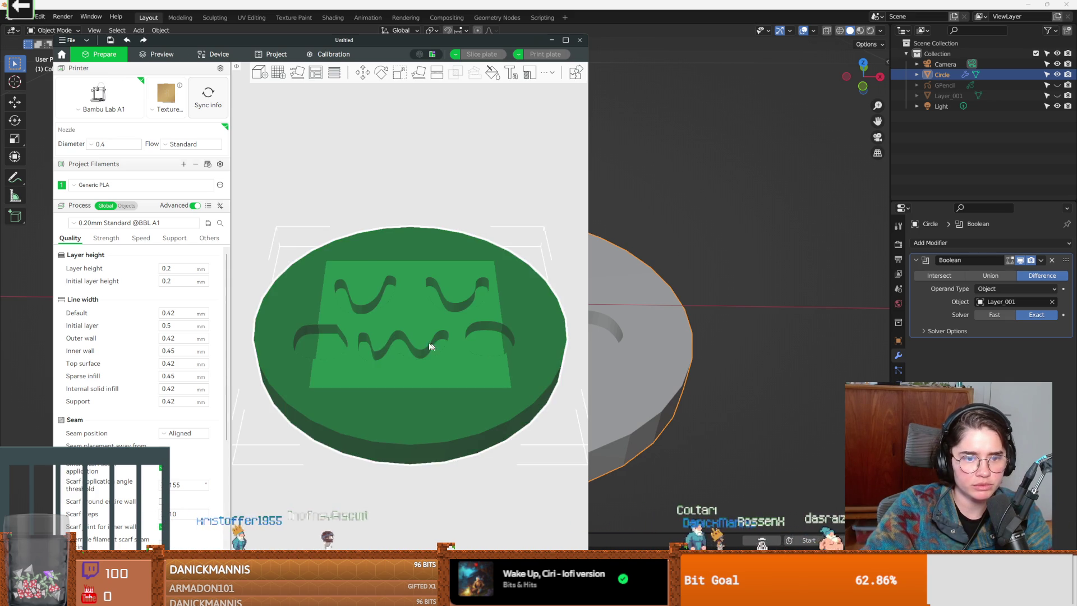
{"action": "scroll", "coordinate": [420, 340], "scroll_direction": "up", "scroll_amount": 3}
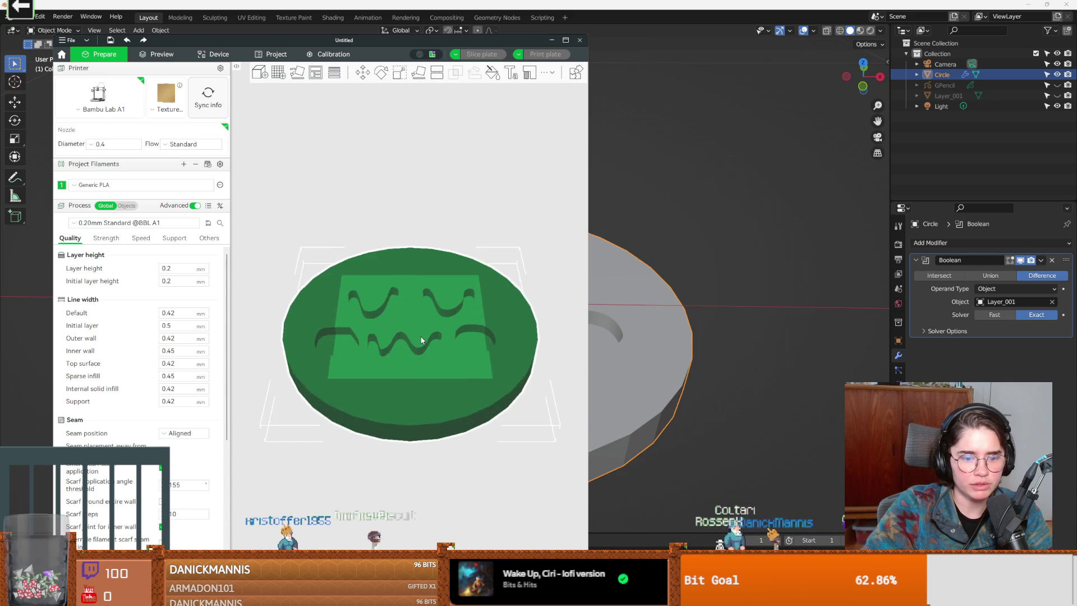
{"action": "scroll", "coordinate": [420, 340], "scroll_direction": "up", "scroll_amount": 2}
{"action": "scroll", "coordinate": [419, 340], "scroll_direction": "down", "scroll_amount": 1}
{"action": "scroll", "coordinate": [420, 339], "scroll_direction": "up", "scroll_amount": 1}
{"action": "scroll", "coordinate": [420, 338], "scroll_direction": "down", "scroll_amount": 2}
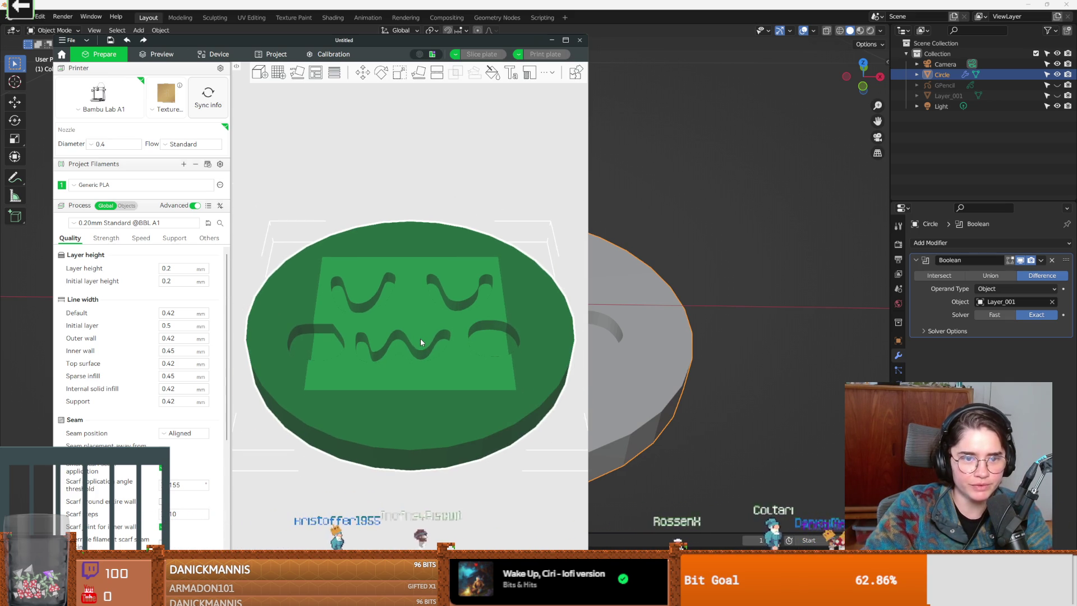
{"action": "left_click", "coordinate": [403, 74]}
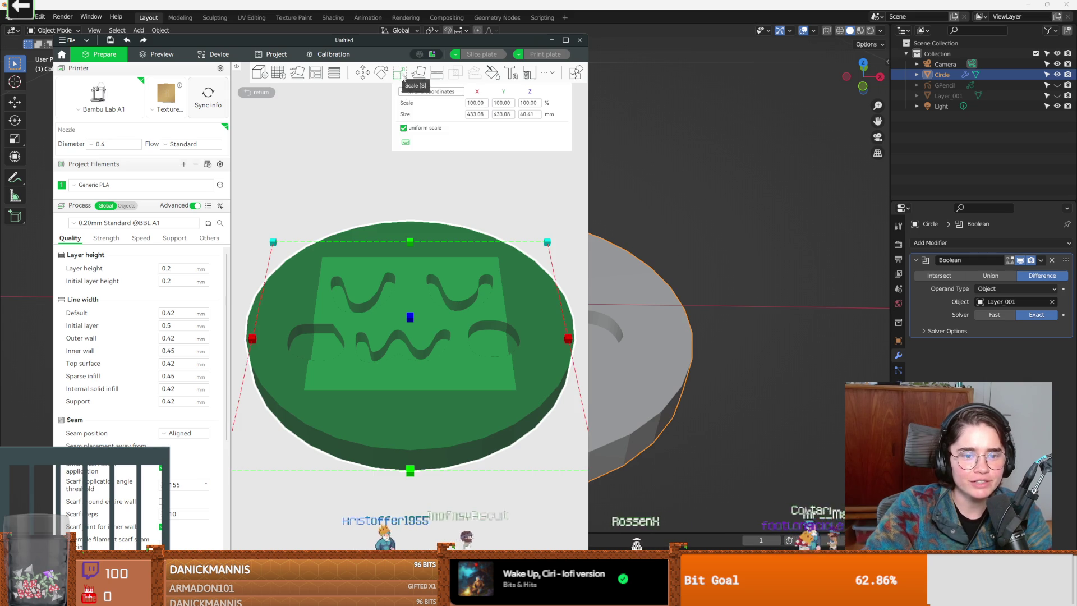
Shrink the coin to 5.70% scale, about 24.7 mm across and 2.3 mm thick.
{"action": "left_click_drag", "start_coordinate": [546, 243], "coordinate": [376, 352]}
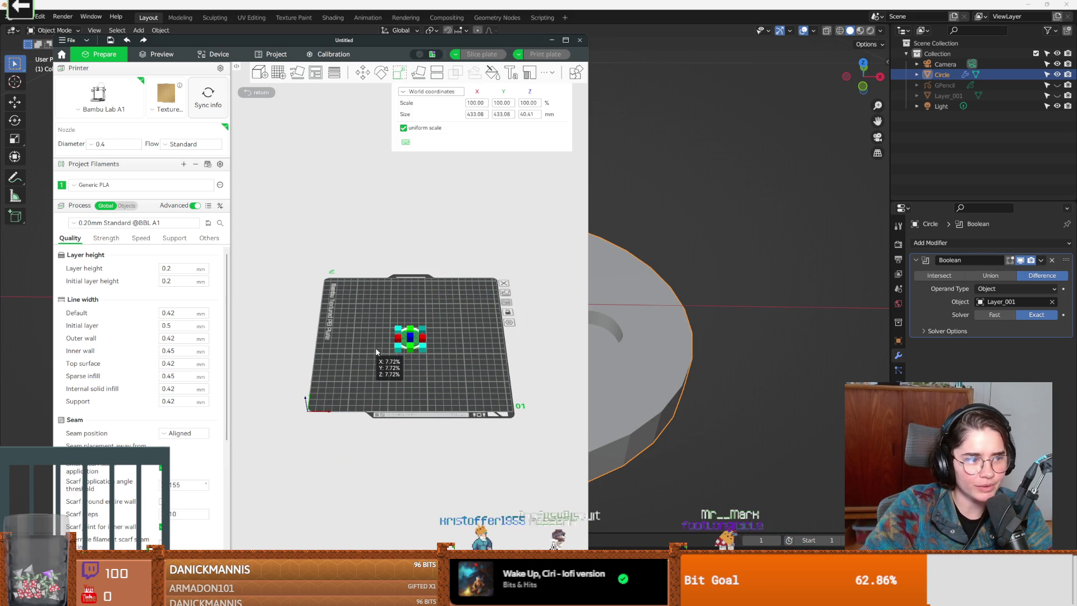
{"action": "scroll", "coordinate": [380, 349], "scroll_direction": "up", "scroll_amount": 2}
{"action": "scroll", "coordinate": [482, 346], "scroll_direction": "up", "scroll_amount": 3}
{"action": "scroll", "coordinate": [482, 346], "scroll_direction": "up", "scroll_amount": 3}
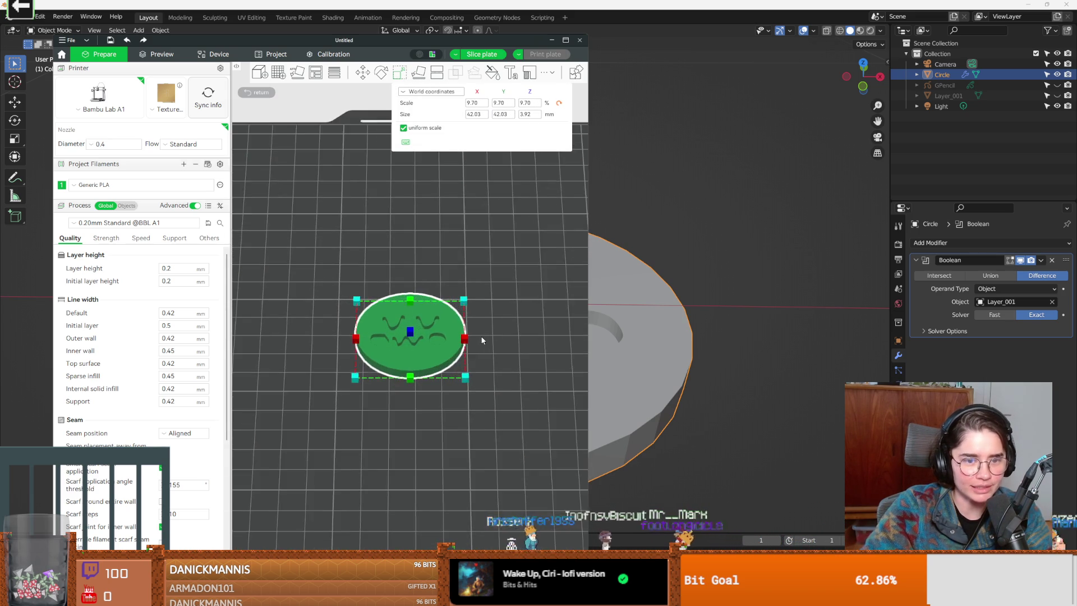
{"action": "scroll", "coordinate": [392, 314], "scroll_direction": "up", "scroll_amount": 2}
{"action": "mouse_move", "coordinate": [393, 312]}
{"action": "left_mouse_down"}
{"action": "mouse_move", "coordinate": [522, 286]}
{"action": "mouse_move", "coordinate": [504, 273]}
{"action": "mouse_move", "coordinate": [503, 249]}
{"action": "left_mouse_up"}
{"action": "scroll", "coordinate": [513, 263], "scroll_direction": "up", "scroll_amount": 2}
{"action": "scroll", "coordinate": [526, 268], "scroll_direction": "down", "scroll_amount": 2}
{"action": "scroll", "coordinate": [526, 268], "scroll_direction": "down", "scroll_amount": 1}
{"action": "scroll", "coordinate": [526, 268], "scroll_direction": "up", "scroll_amount": 2}
{"action": "mouse_move", "coordinate": [526, 264]}
{"action": "left_mouse_down"}
{"action": "mouse_move", "coordinate": [580, 288]}
{"action": "mouse_move", "coordinate": [554, 275]}
{"action": "mouse_move", "coordinate": [563, 267]}
{"action": "mouse_move", "coordinate": [488, 271]}
{"action": "mouse_move", "coordinate": [463, 313]}
{"action": "left_mouse_up"}
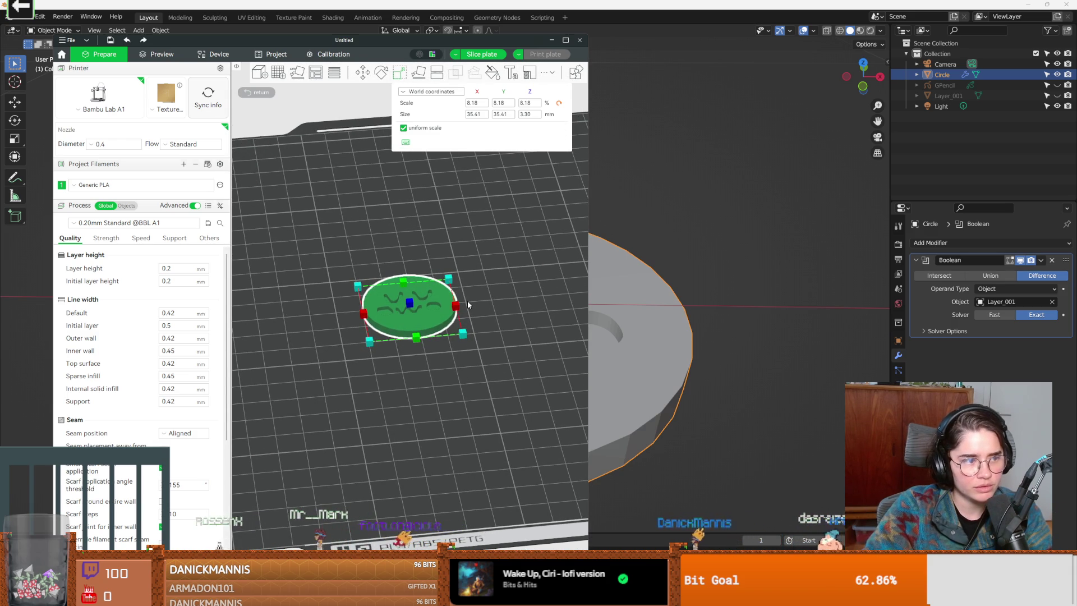
{"action": "left_click_drag", "start_coordinate": [453, 287], "coordinate": [446, 300]}
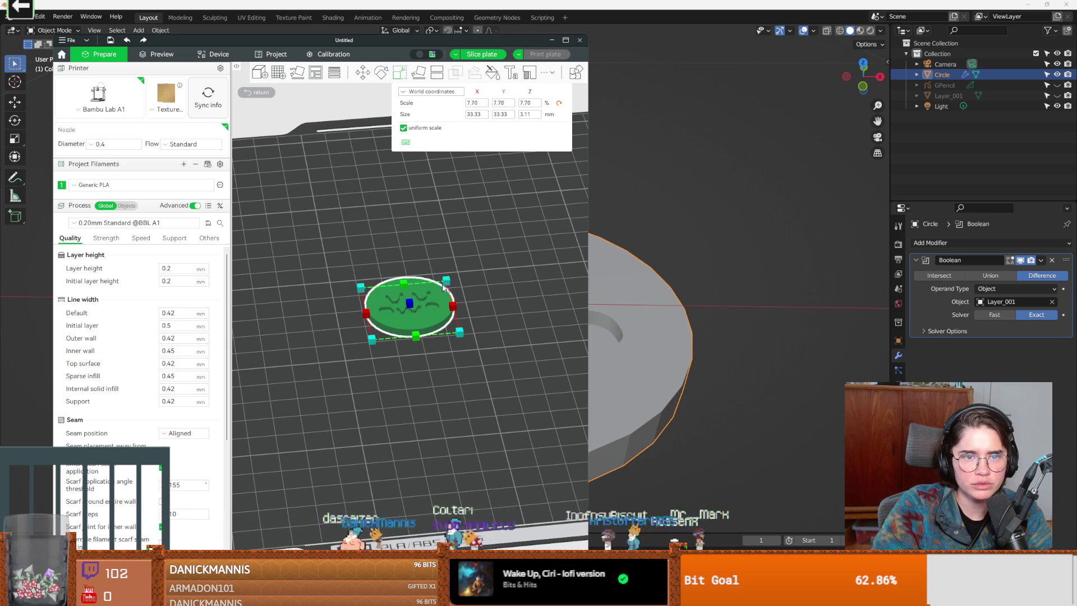
{"action": "left_click_drag", "start_coordinate": [445, 286], "coordinate": [437, 293]}
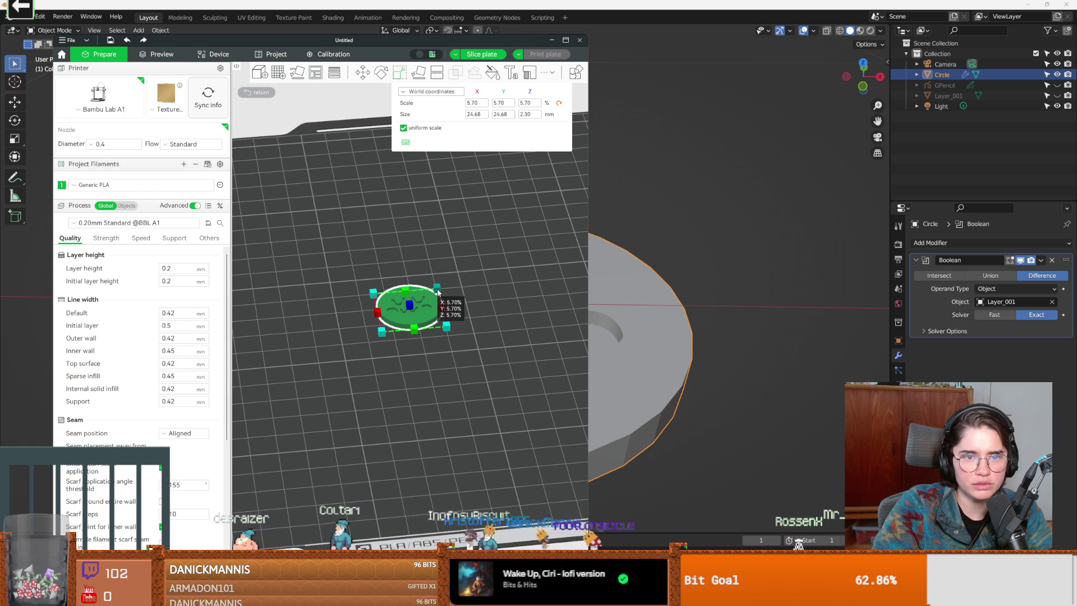
{"action": "scroll", "coordinate": [454, 294], "scroll_direction": "up", "scroll_amount": 3}
{"action": "mouse_move", "coordinate": [460, 330]}
{"action": "left_mouse_down"}
{"action": "mouse_move", "coordinate": [507, 308]}
{"action": "mouse_move", "coordinate": [509, 336]}
{"action": "mouse_move", "coordinate": [486, 325]}
{"action": "mouse_move", "coordinate": [526, 324]}
{"action": "mouse_move", "coordinate": [544, 305]}
{"action": "mouse_move", "coordinate": [504, 320]}
{"action": "mouse_move", "coordinate": [513, 321]}
{"action": "left_mouse_up"}
{"action": "scroll", "coordinate": [446, 320], "scroll_direction": "up", "scroll_amount": 2}
{"action": "scroll", "coordinate": [404, 313], "scroll_direction": "up", "scroll_amount": 2}
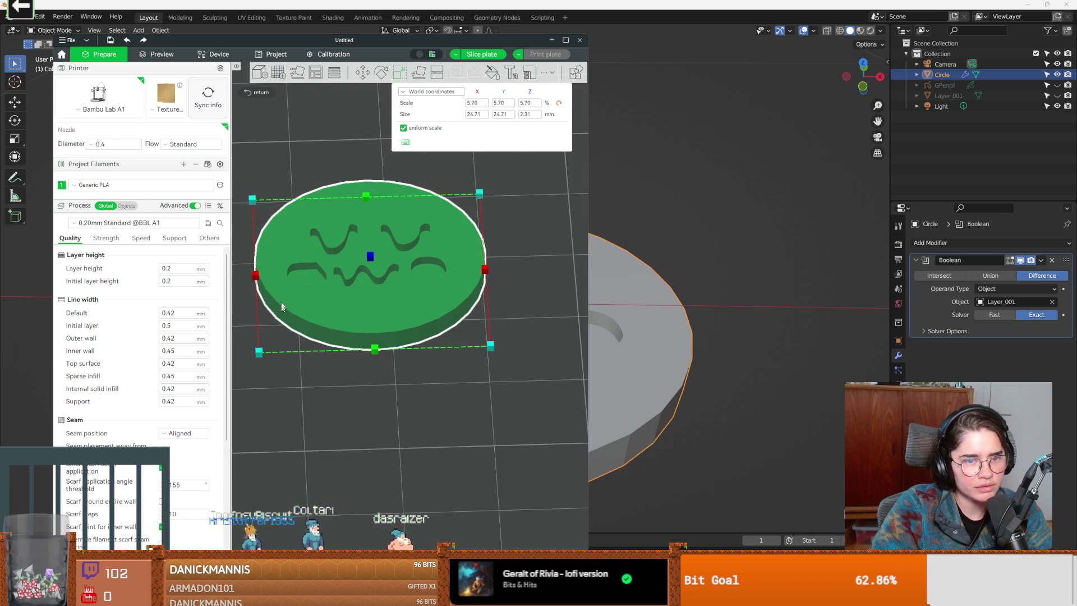
Slice the coin plate, giving an 11-minute, 1.23 g print in the layer preview.
{"action": "left_click", "coordinate": [564, 40]}
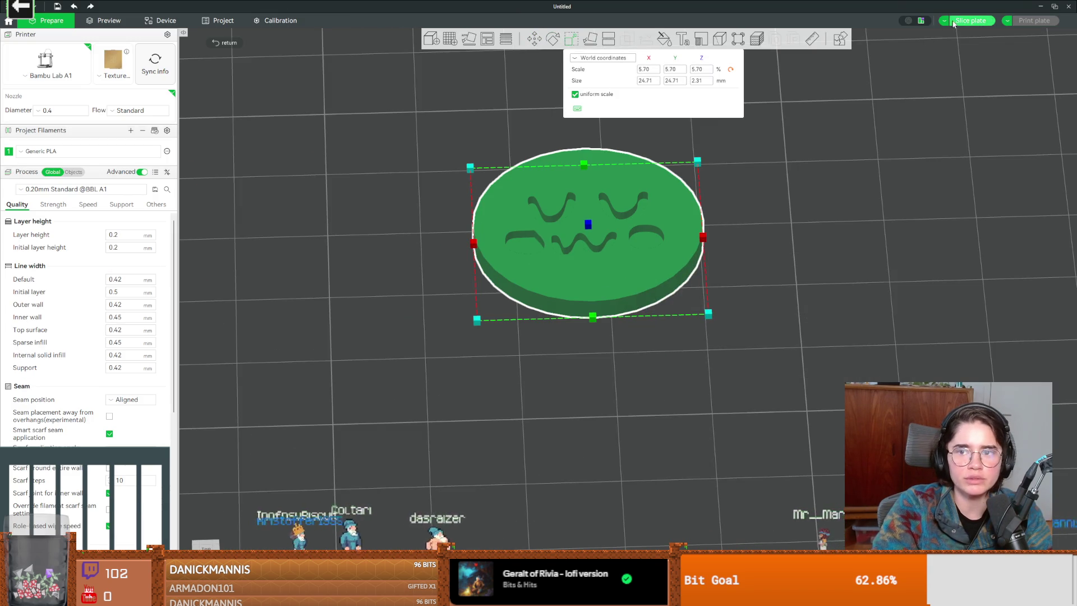
{"action": "left_click", "coordinate": [950, 22]}
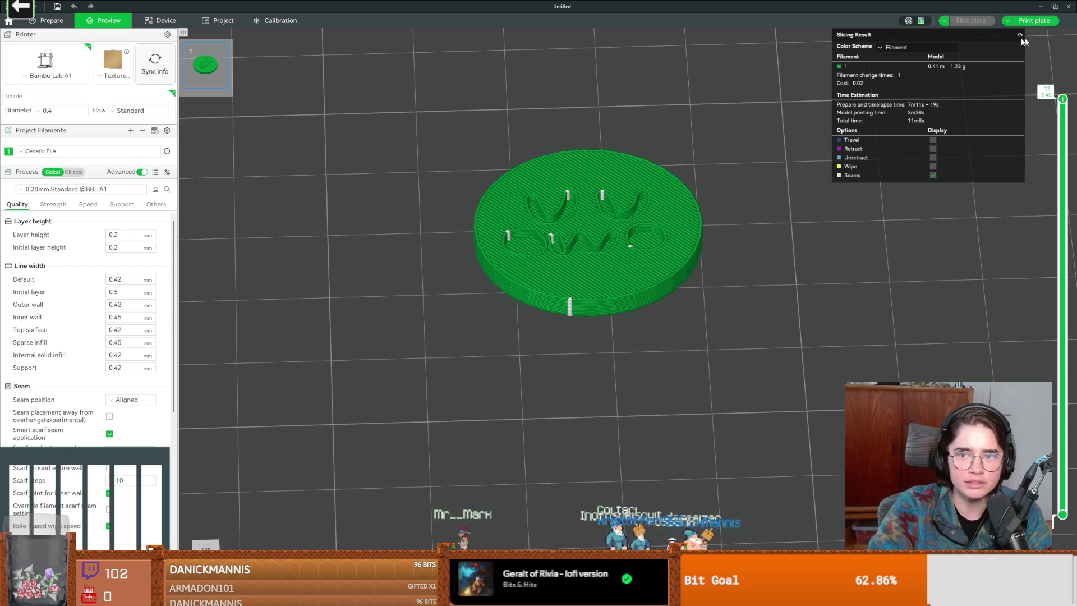
{"action": "left_click_drag", "start_coordinate": [841, 194], "coordinate": [757, 250]}
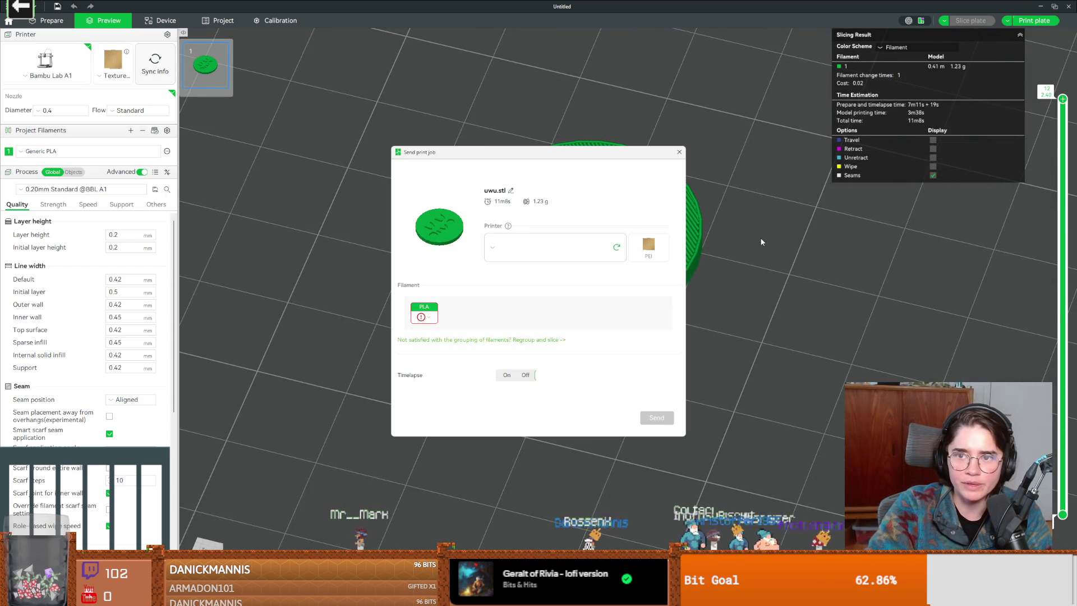
Send the uwu coin print job to the StarPrinter, then return to the Blender model.
{"action": "left_click_drag", "start_coordinate": [558, 158], "coordinate": [504, 223]}
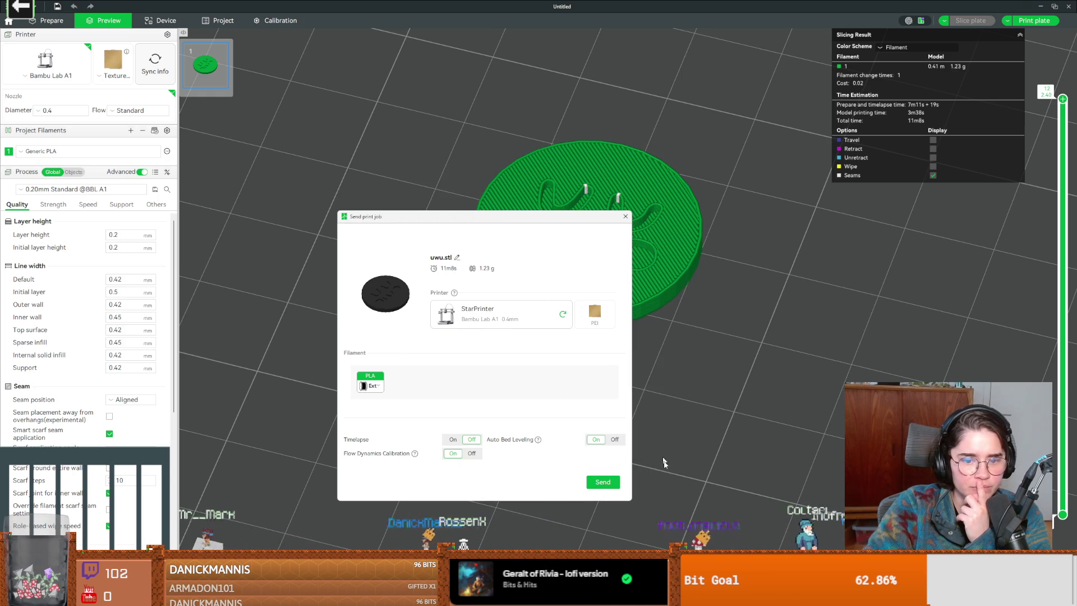
{"action": "left_click", "coordinate": [603, 484]}
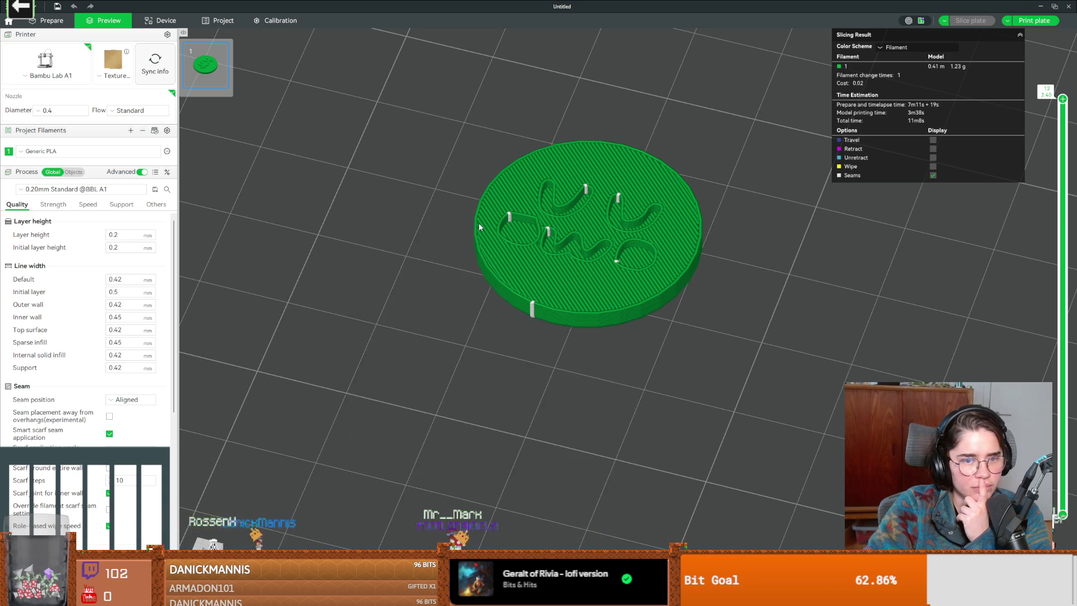
{"action": "key", "text": "alt+Tab"}
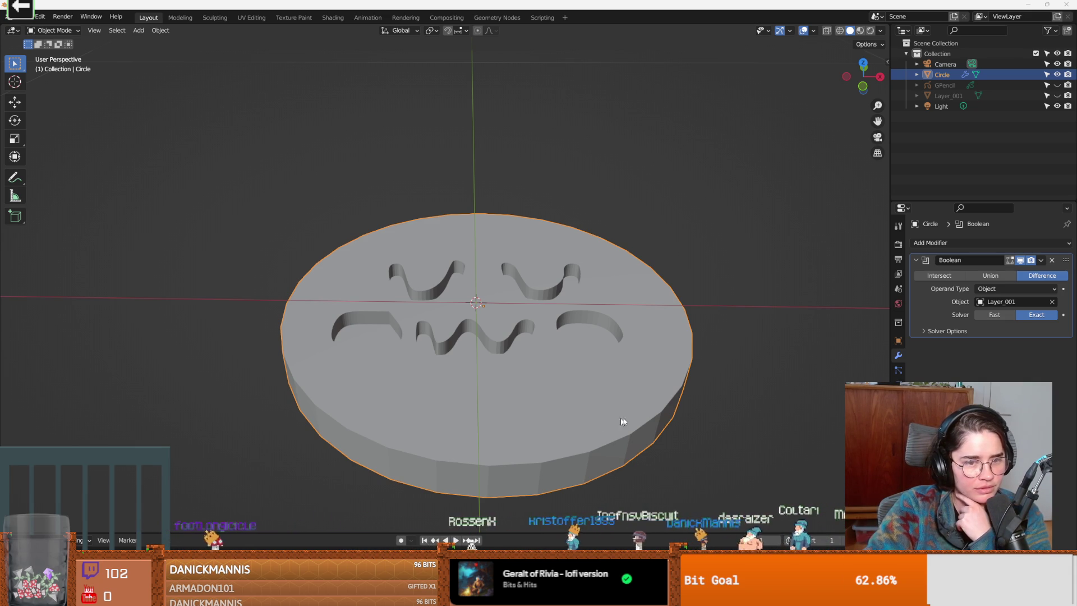
{"action": "left_click_drag", "start_coordinate": [615, 423], "coordinate": [639, 424]}
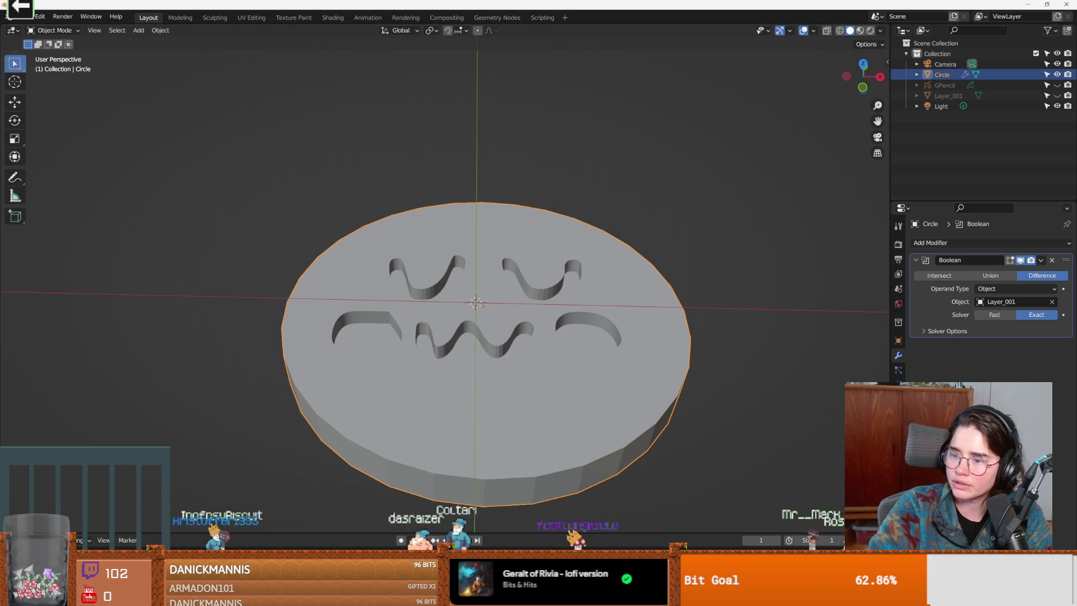
{"action": "key", "text": "alt+Tab"}
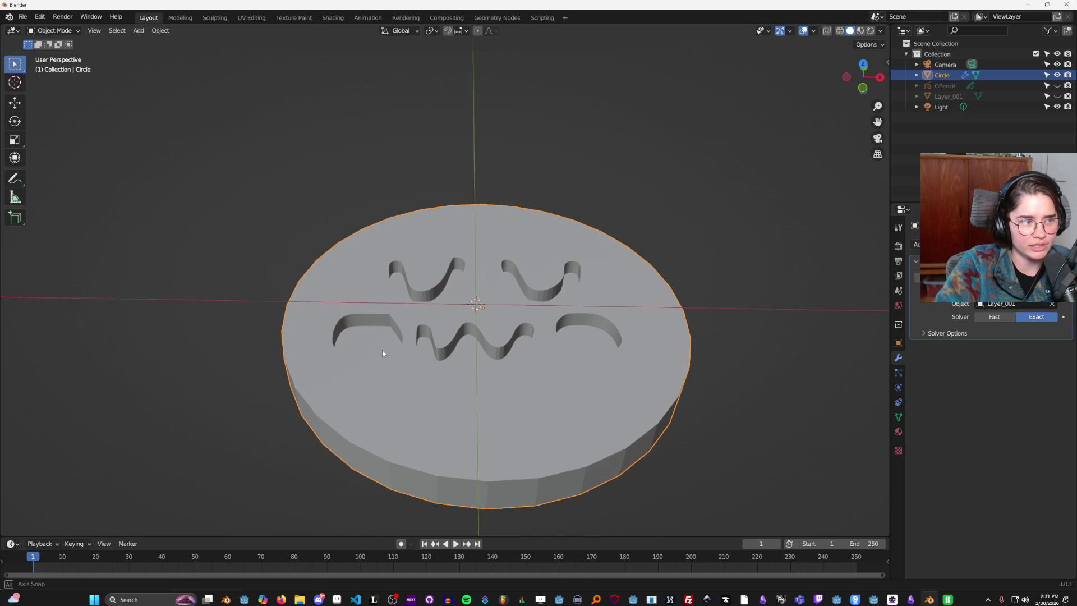
{"action": "left_click_drag", "start_coordinate": [380, 357], "coordinate": [313, 364]}
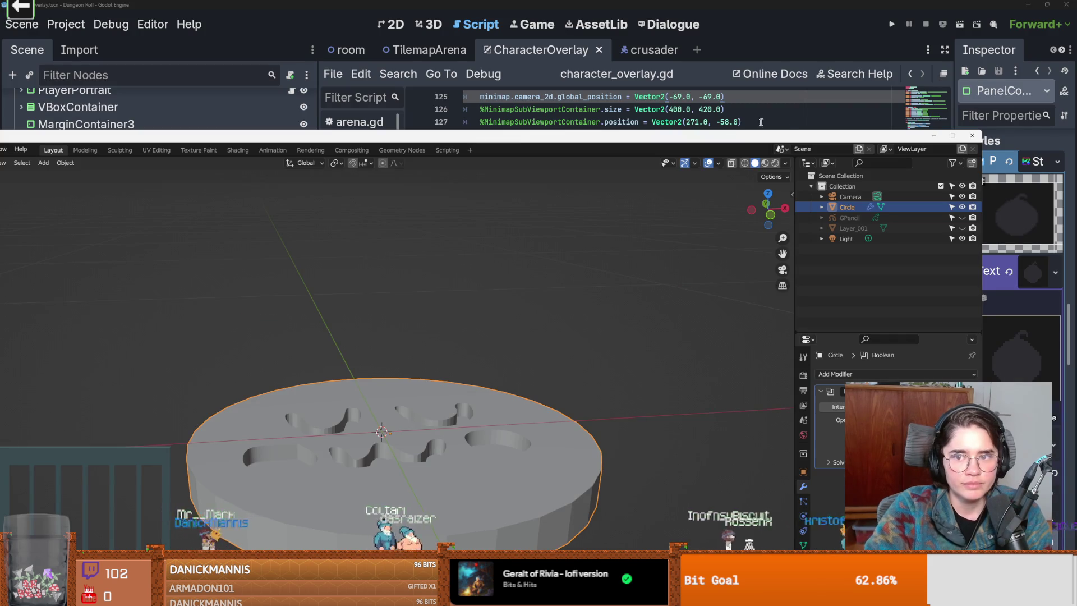
Bring Godot forward, close the Blender window, and save the scene with character_overlay.gd focused.
{"action": "key", "text": "ctrl+o"}
{"action": "key", "text": "Escape"}
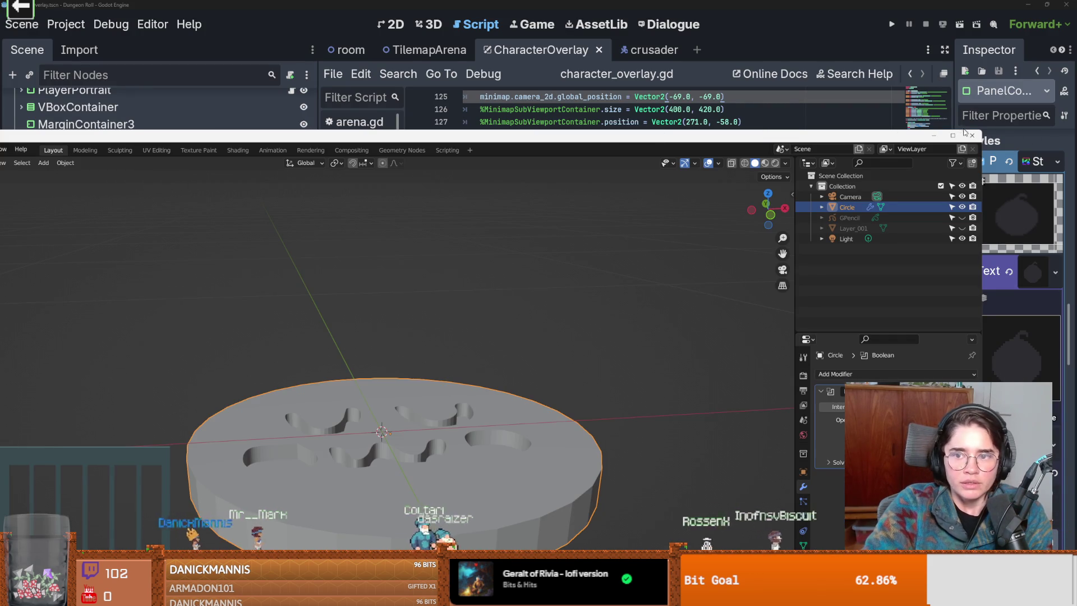
{"action": "left_click", "coordinate": [969, 137]}
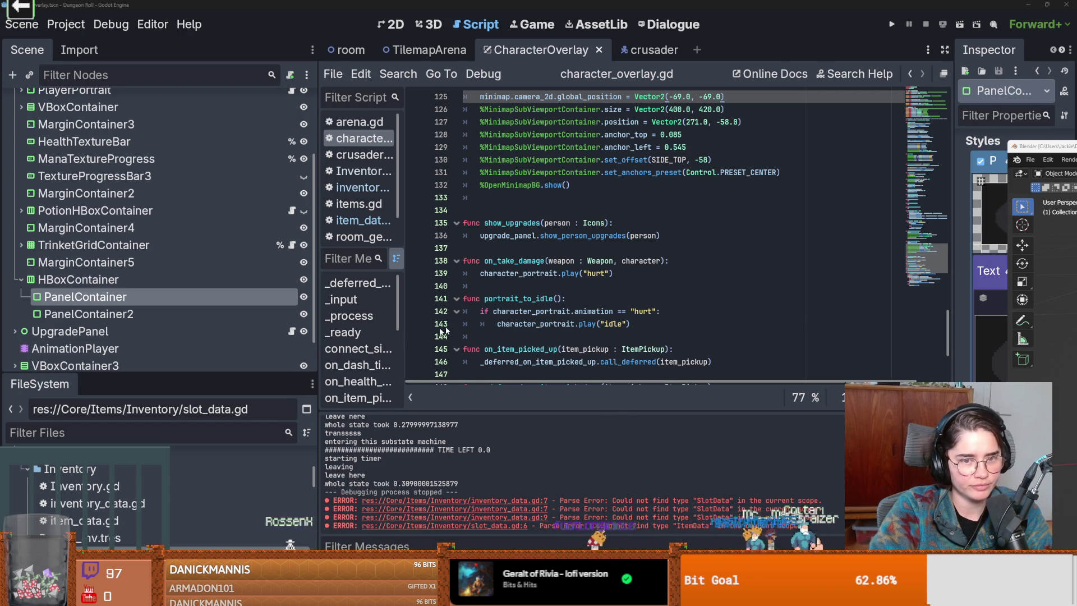
{"action": "left_click", "coordinate": [561, 298]}
{"action": "key", "text": "ctrl+s"}
Narrow the side docks to widen character_overlay.gd, then switch to the Reddit post.
{"action": "left_click_drag", "start_coordinate": [318, 313], "coordinate": [132, 311]}
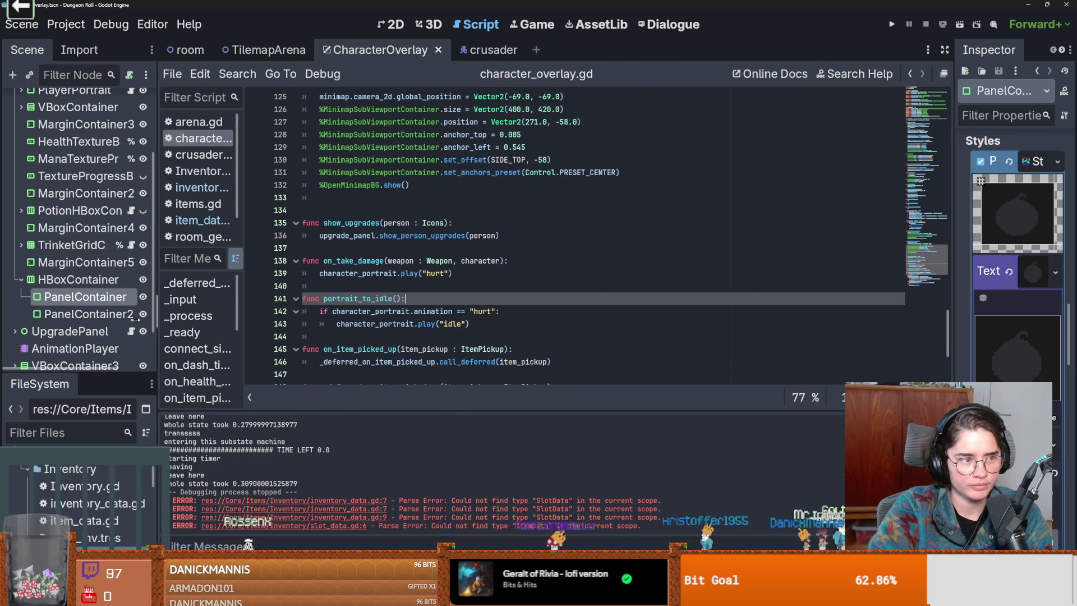
{"action": "scroll", "coordinate": [483, 342], "scroll_direction": "up", "scroll_amount": 5}
{"action": "scroll", "coordinate": [471, 340], "scroll_direction": "up", "scroll_amount": 5}
{"action": "scroll", "coordinate": [453, 338], "scroll_direction": "up", "scroll_amount": 5}
{"action": "scroll", "coordinate": [453, 338], "scroll_direction": "up", "scroll_amount": 3}
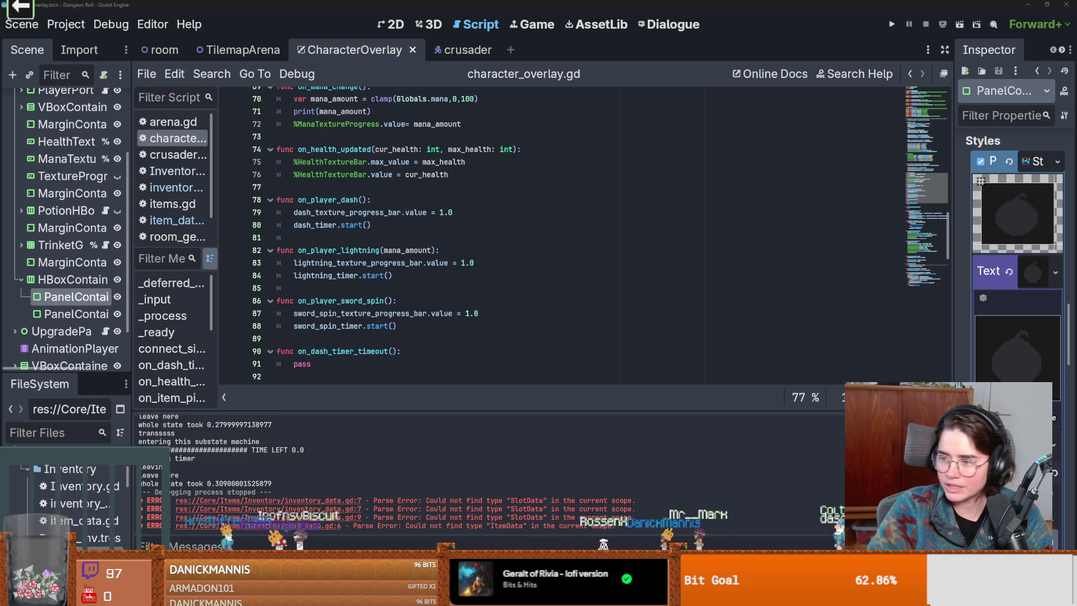
{"action": "left_click", "coordinate": [429, 242]}
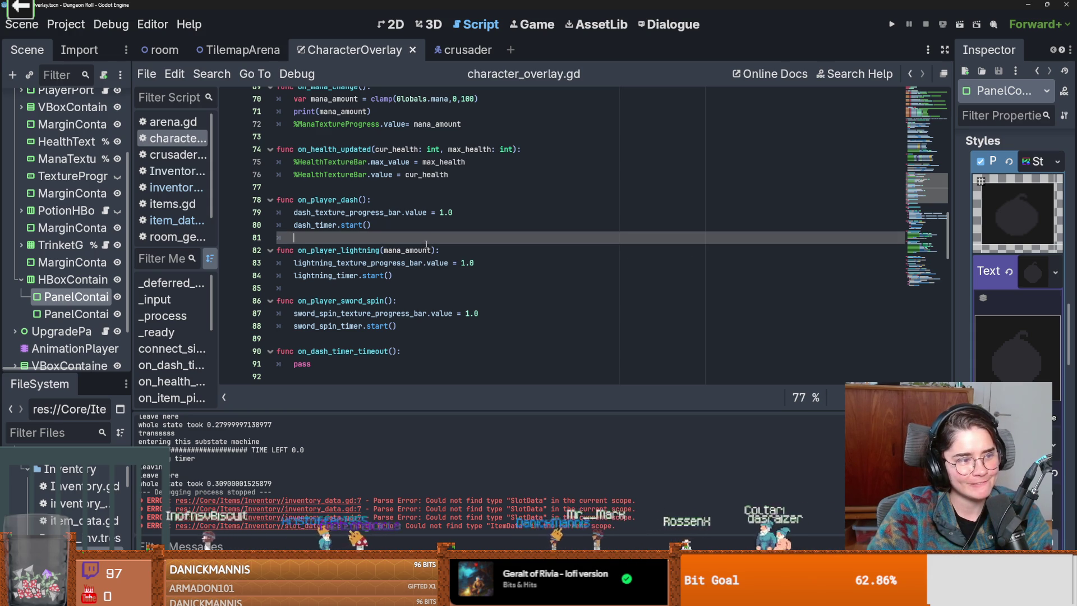
{"action": "scroll", "coordinate": [428, 290], "scroll_direction": "up", "scroll_amount": 1}
{"action": "scroll", "coordinate": [428, 290], "scroll_direction": "up", "scroll_amount": 2}
{"action": "scroll", "coordinate": [429, 291], "scroll_direction": "up", "scroll_amount": 4}
{"action": "scroll", "coordinate": [429, 291], "scroll_direction": "up", "scroll_amount": 5}
{"action": "scroll", "coordinate": [428, 292], "scroll_direction": "up", "scroll_amount": 5}
{"action": "scroll", "coordinate": [427, 293], "scroll_direction": "up", "scroll_amount": 4}
{"action": "scroll", "coordinate": [425, 295], "scroll_direction": "up", "scroll_amount": 2}
{"action": "scroll", "coordinate": [423, 297], "scroll_direction": "up", "scroll_amount": 1}
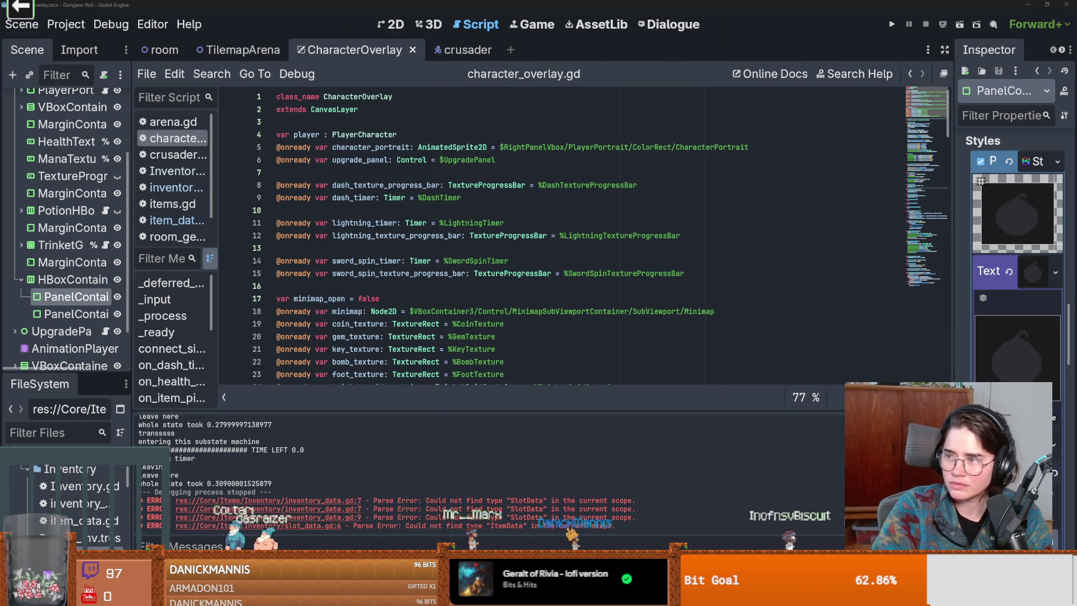
{"action": "key", "text": "alt+Tab"}
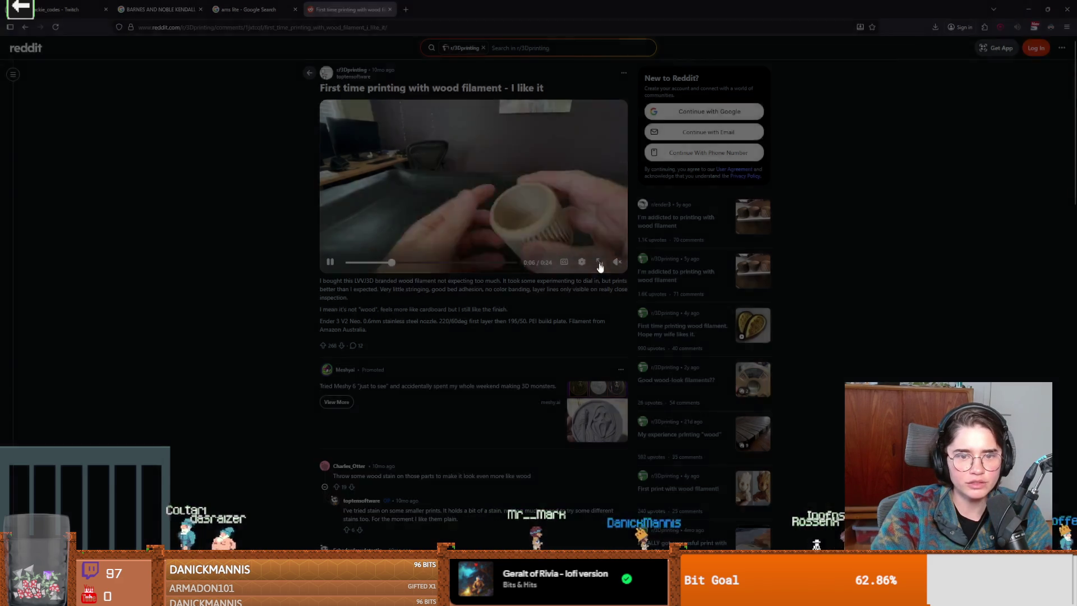
Watch the wood filament print video full screen, then hop via Godot to the search results.
{"action": "left_click", "coordinate": [598, 264]}
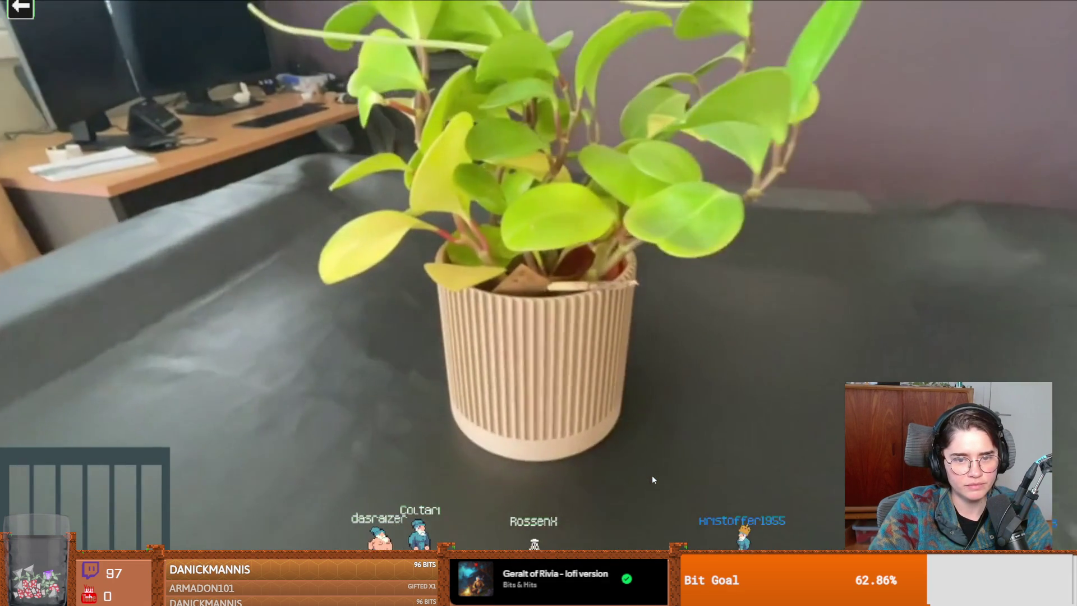
{"action": "key", "text": "Escape"}
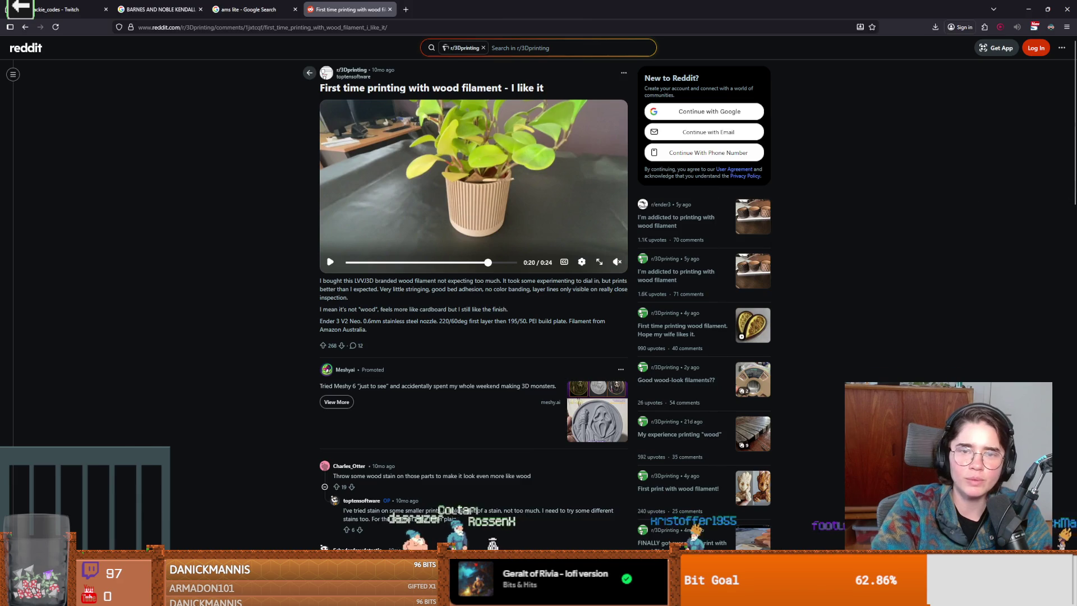
{"action": "key", "text": "alt+Tab"}
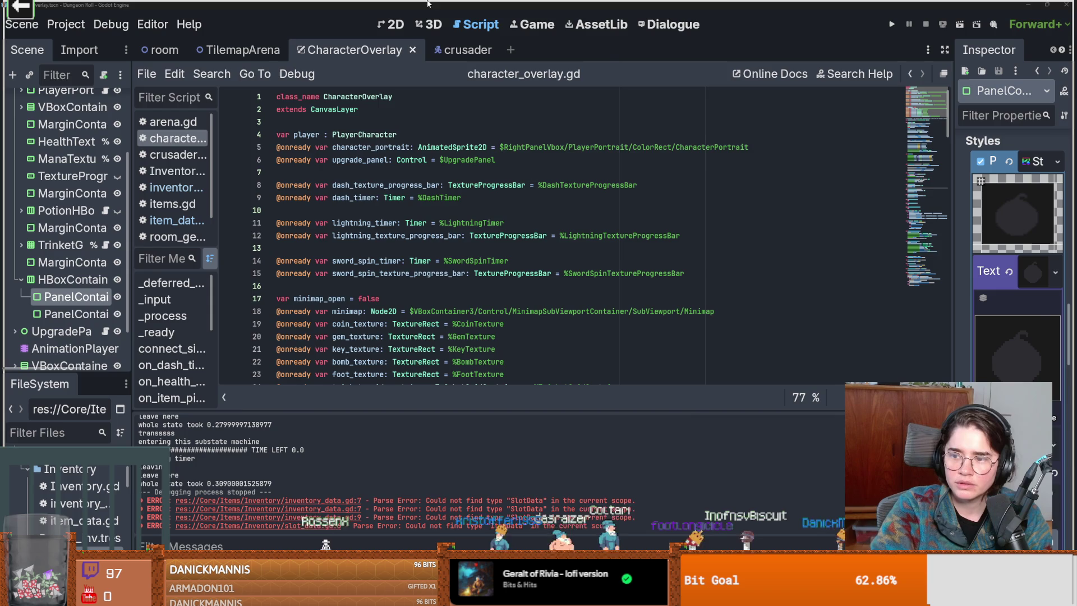
{"action": "key", "text": "alt+Tab"}
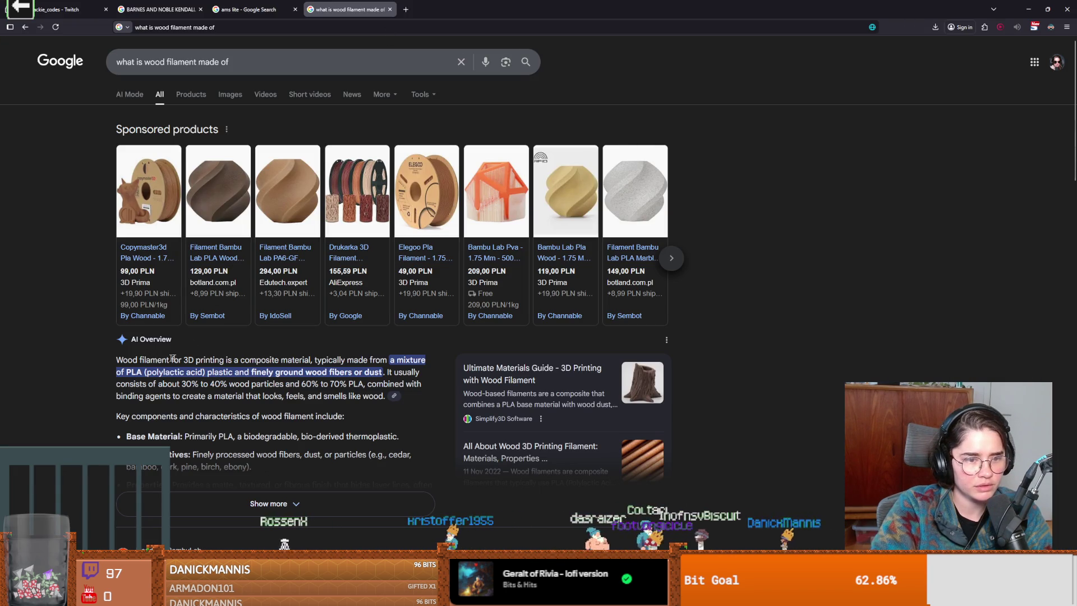
Highlight the AI Overview's wood filament composition text, then return to Godot.
{"action": "left_click_drag", "start_coordinate": [171, 360], "coordinate": [308, 372]}
{"action": "left_click", "coordinate": [250, 372]}
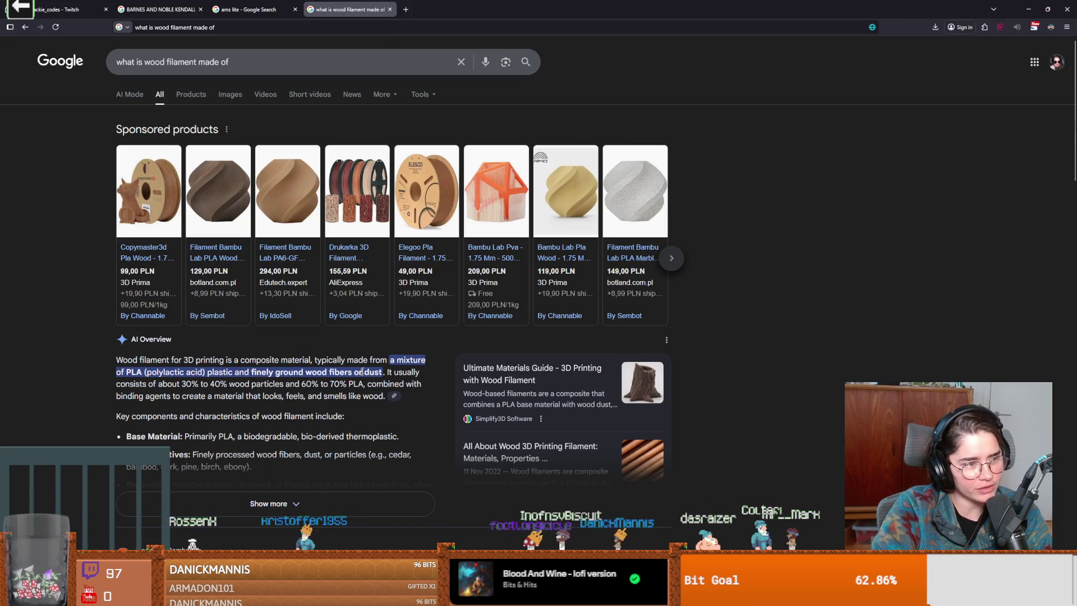
{"action": "mouse_move", "coordinate": [287, 244]}
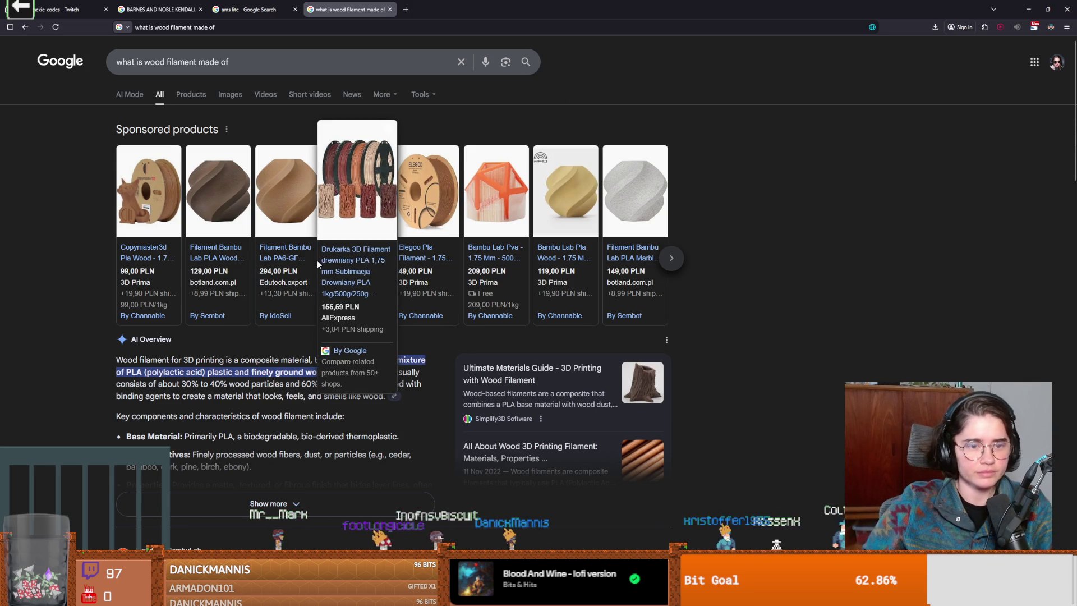
{"action": "mouse_move", "coordinate": [287, 219]}
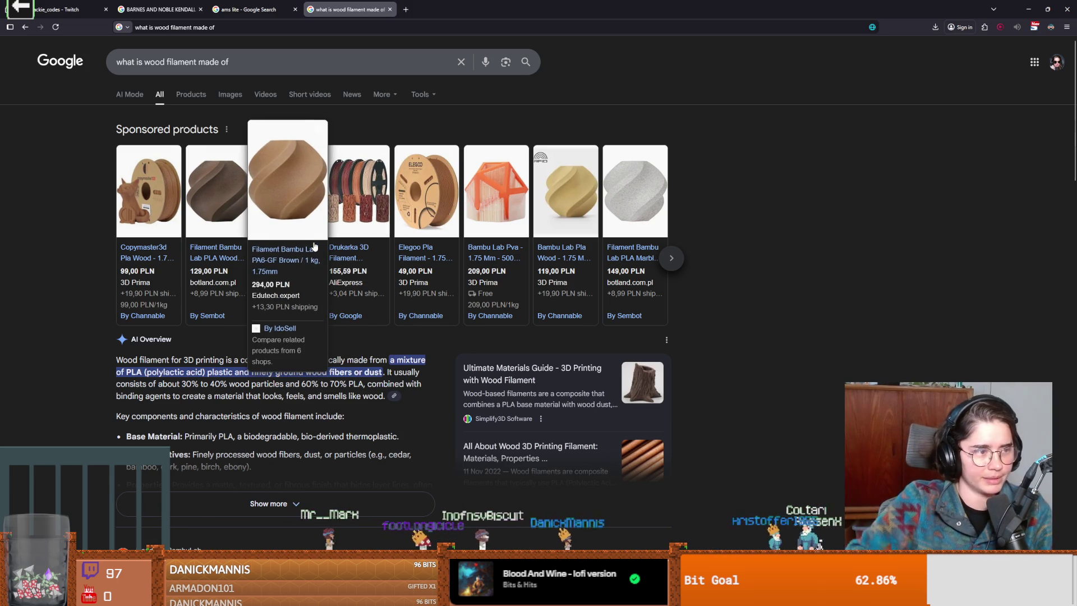
{"action": "key", "text": "alt+Tab"}
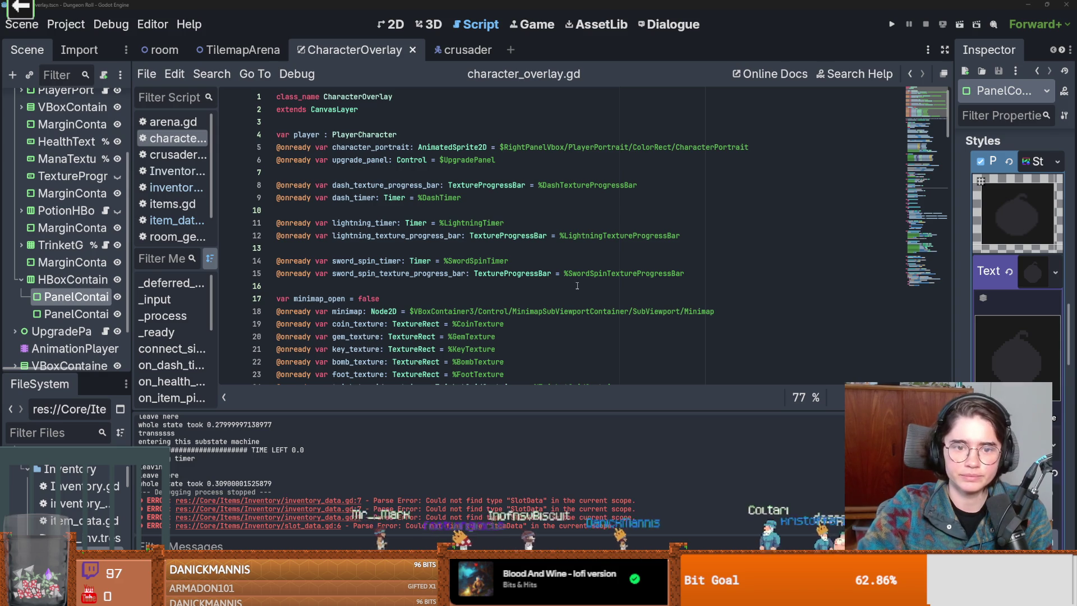
Widen the docks, open item_data.gd in Dungeon Roll, then view inventory_data.gd in the Inventory project.
{"action": "left_click_drag", "start_coordinate": [129, 320], "coordinate": [260, 353]}
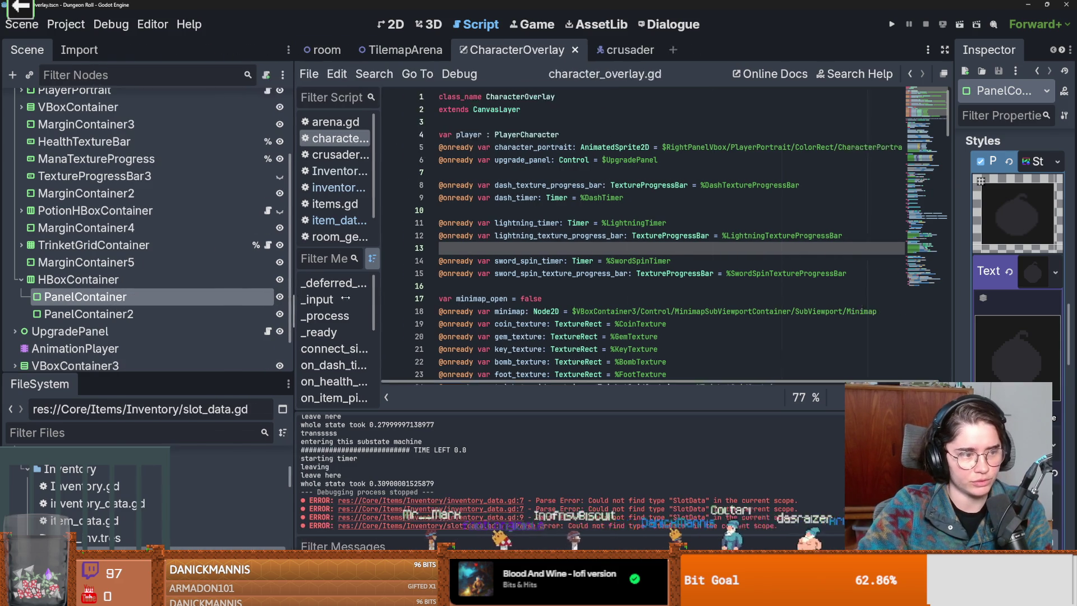
{"action": "left_click_drag", "start_coordinate": [176, 373], "coordinate": [175, 312]}
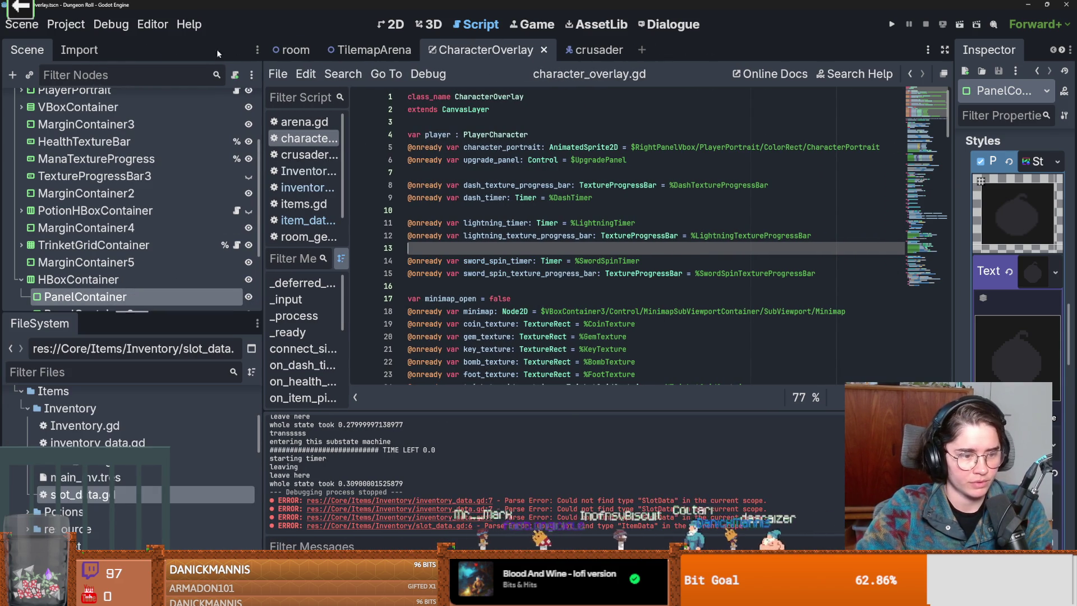
{"action": "left_click", "coordinate": [84, 460]}
{"action": "double_click", "coordinate": [85, 459]}
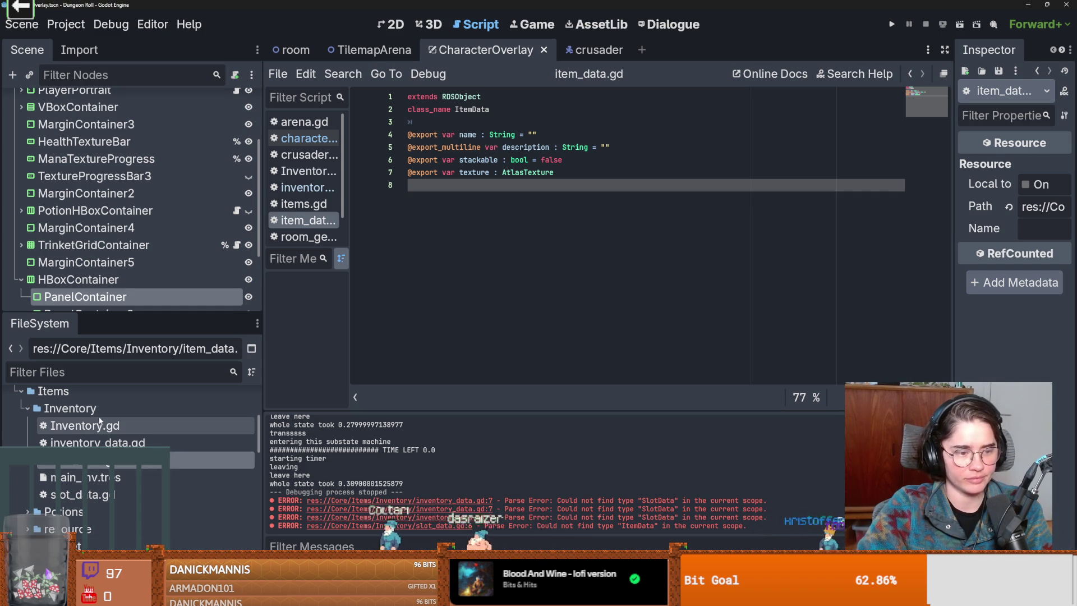
{"action": "scroll", "coordinate": [100, 424], "scroll_direction": "down", "scroll_amount": 1}
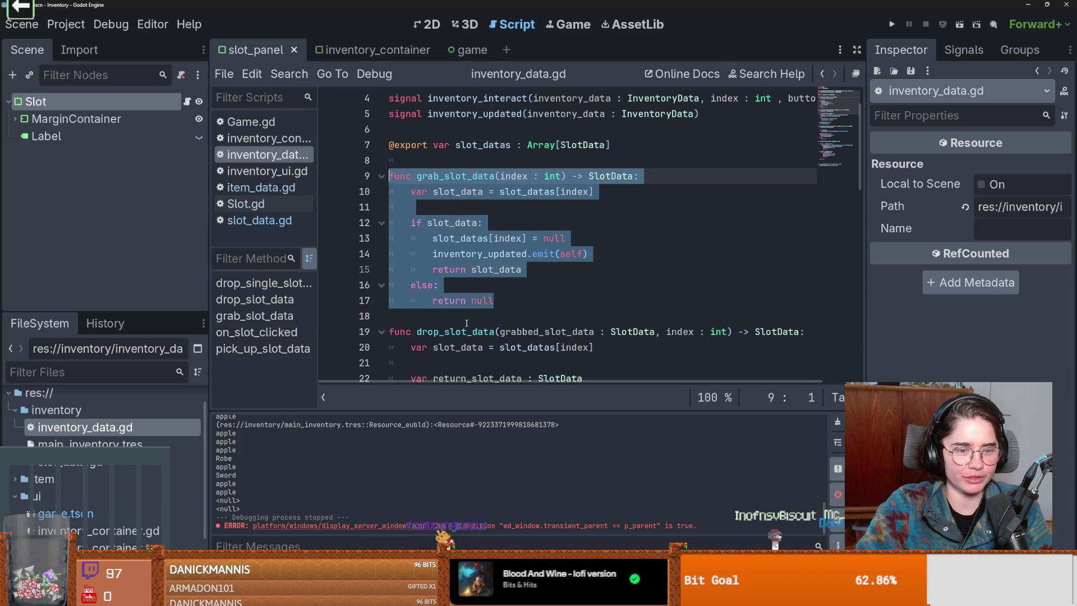
{"action": "key", "text": "Right"}
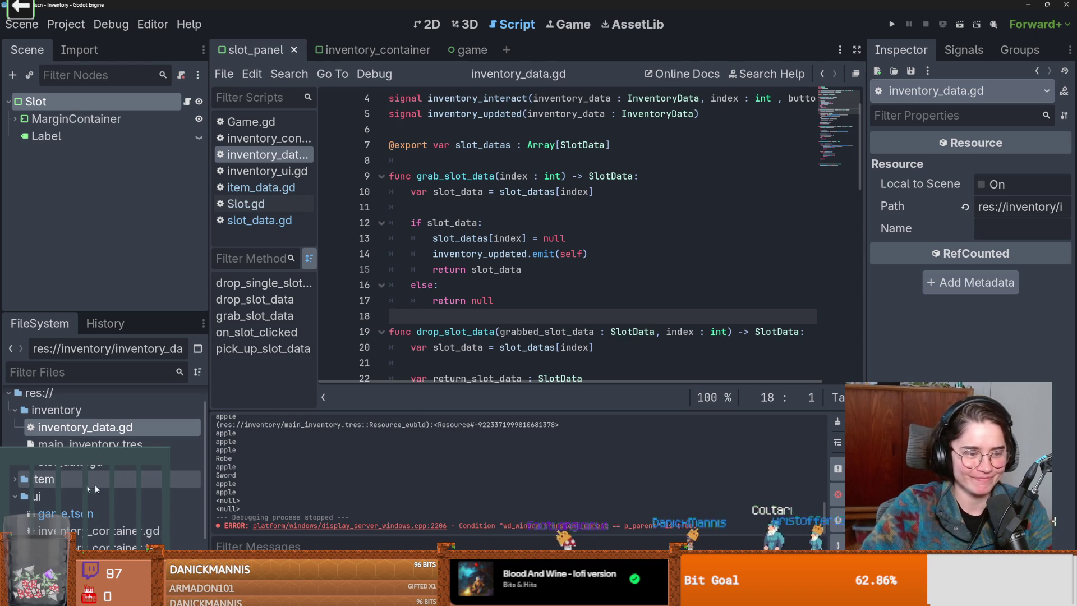
{"action": "scroll", "coordinate": [68, 485], "scroll_direction": "down", "scroll_amount": 1}
{"action": "scroll", "coordinate": [68, 485], "scroll_direction": "down", "scroll_amount": 1}
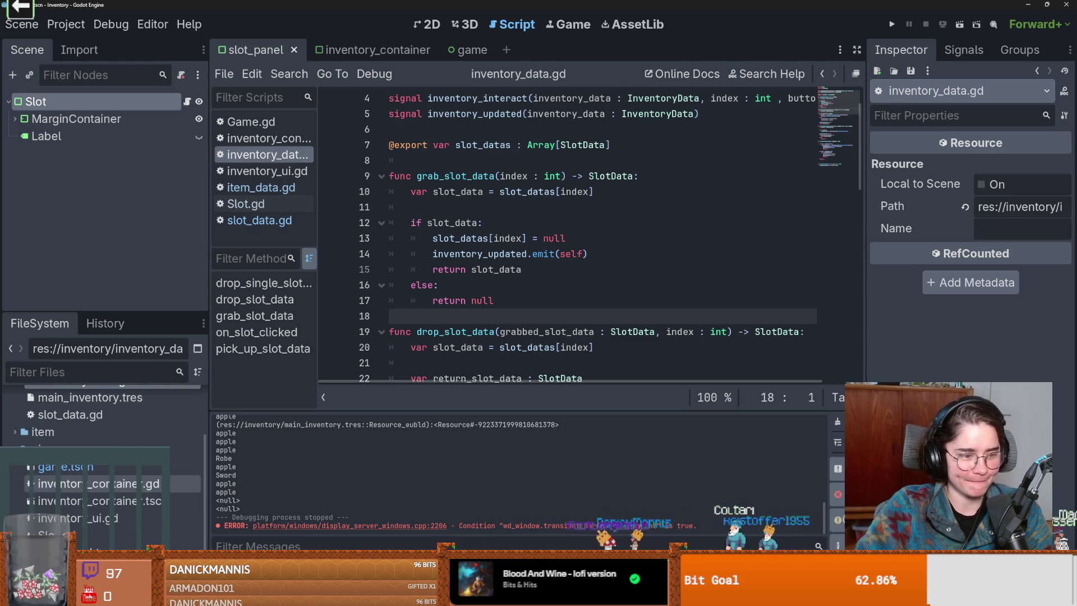
Open inventory_container.gd and Slot.gd from the Inventory project's ui folder.
{"action": "double_click", "coordinate": [93, 485]}
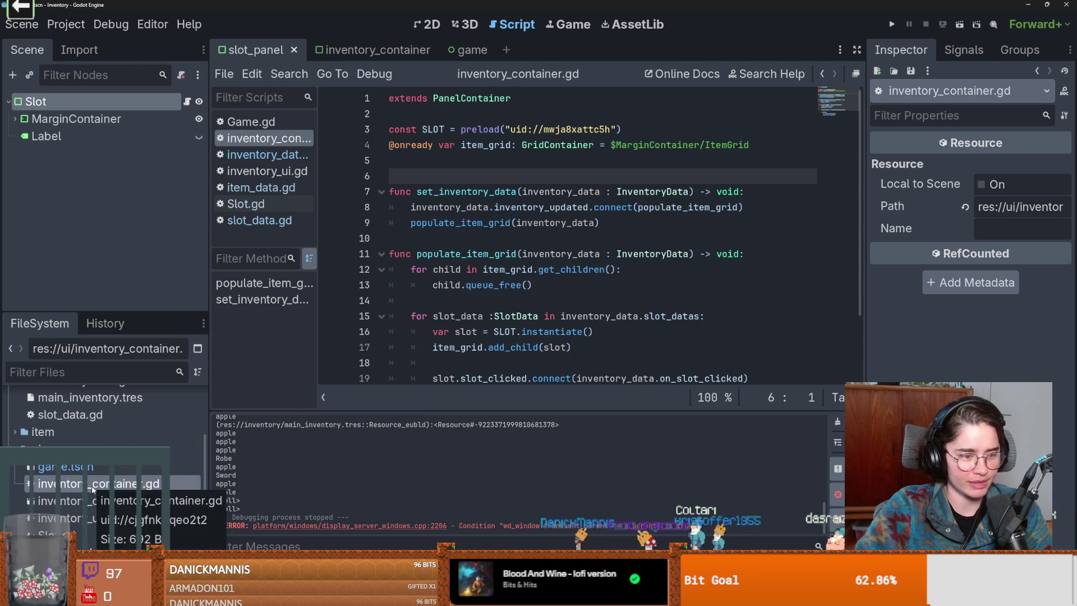
{"action": "double_click", "coordinate": [59, 518]}
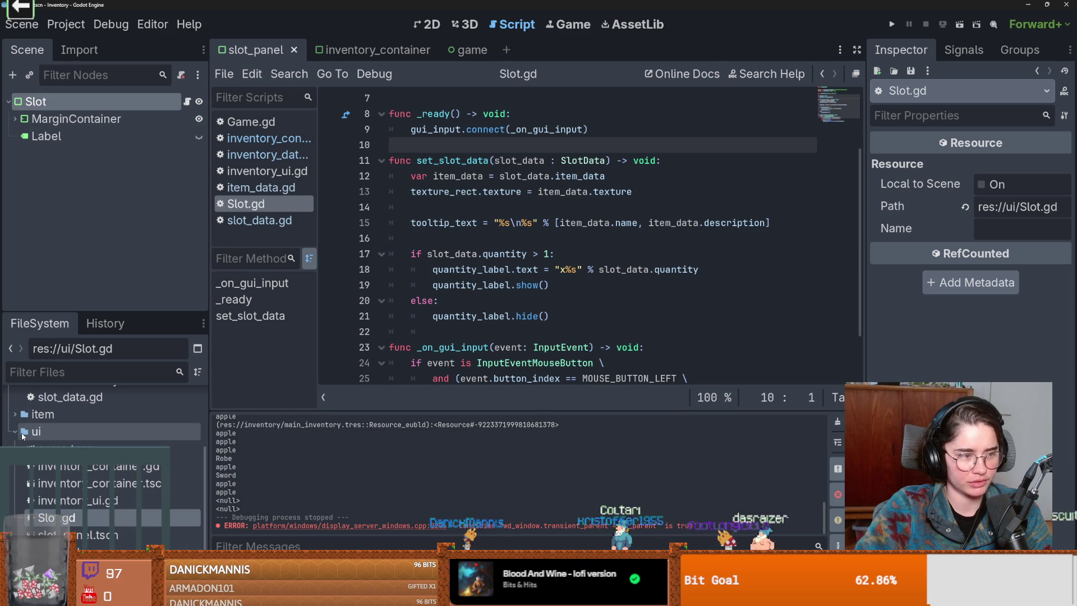
{"action": "scroll", "coordinate": [15, 434], "scroll_direction": "up", "scroll_amount": 3}
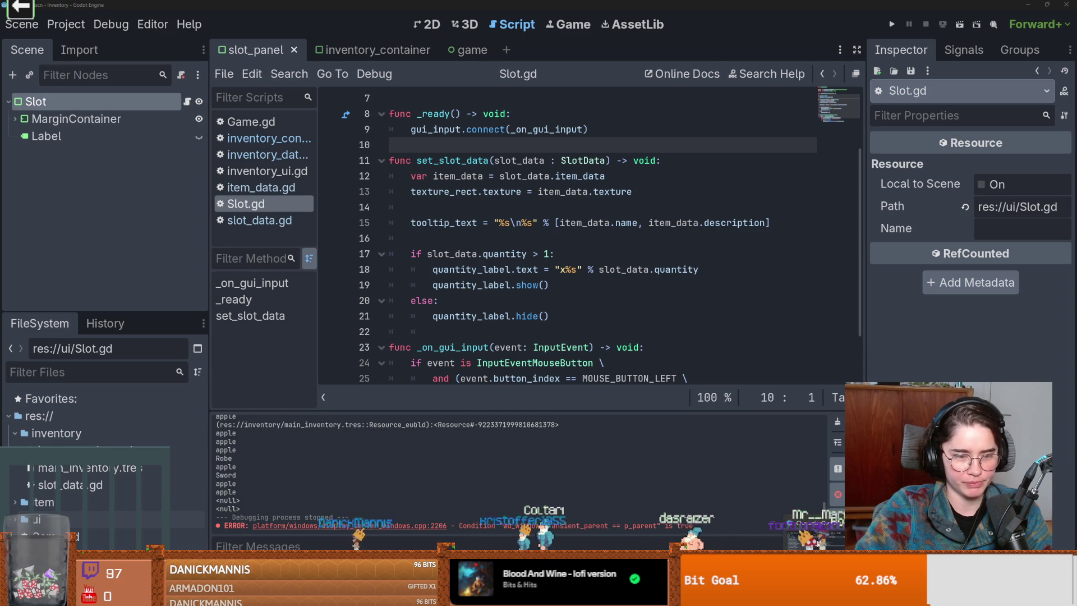
{"action": "right_click", "coordinate": [68, 519]}
{"action": "left_click", "coordinate": [158, 530]}
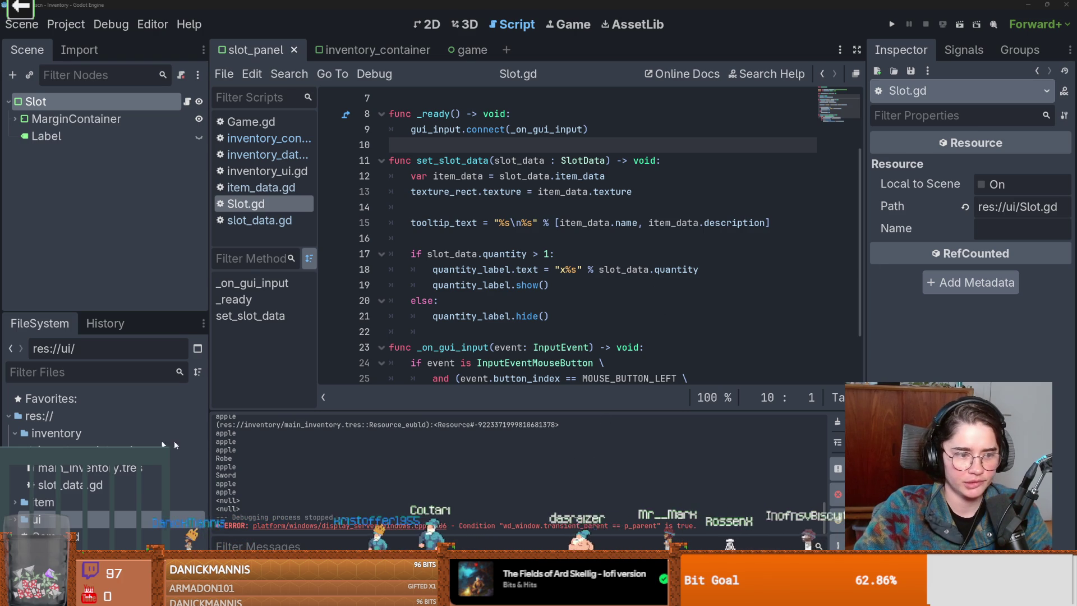
{"action": "left_click", "coordinate": [87, 418]}
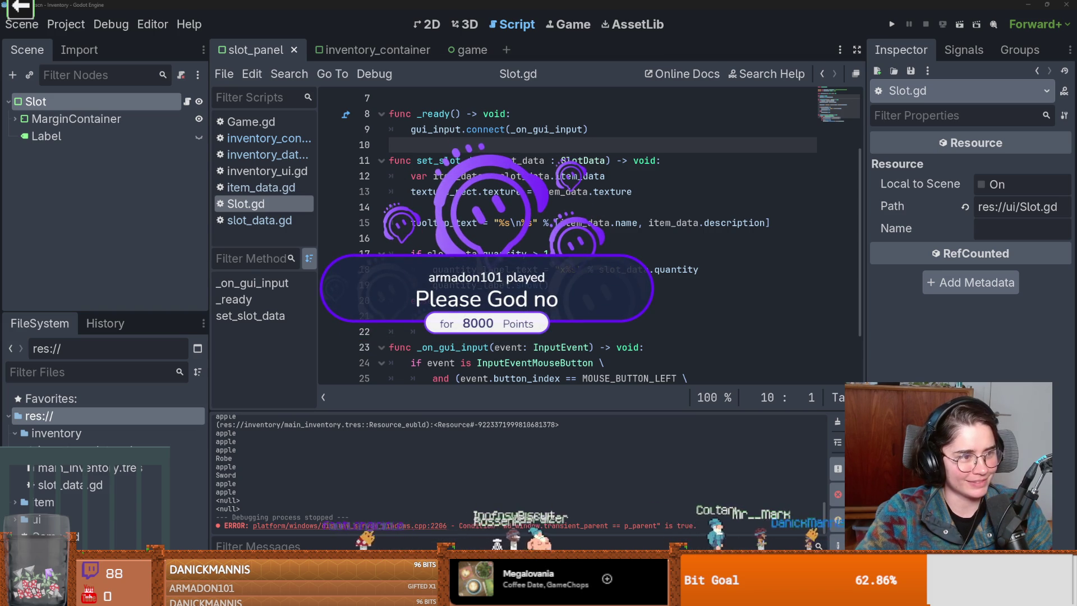
Review Slot.gd's set_slot_data code, briefly checking the print in Bambu Studio.
{"action": "left_click", "coordinate": [486, 300]}
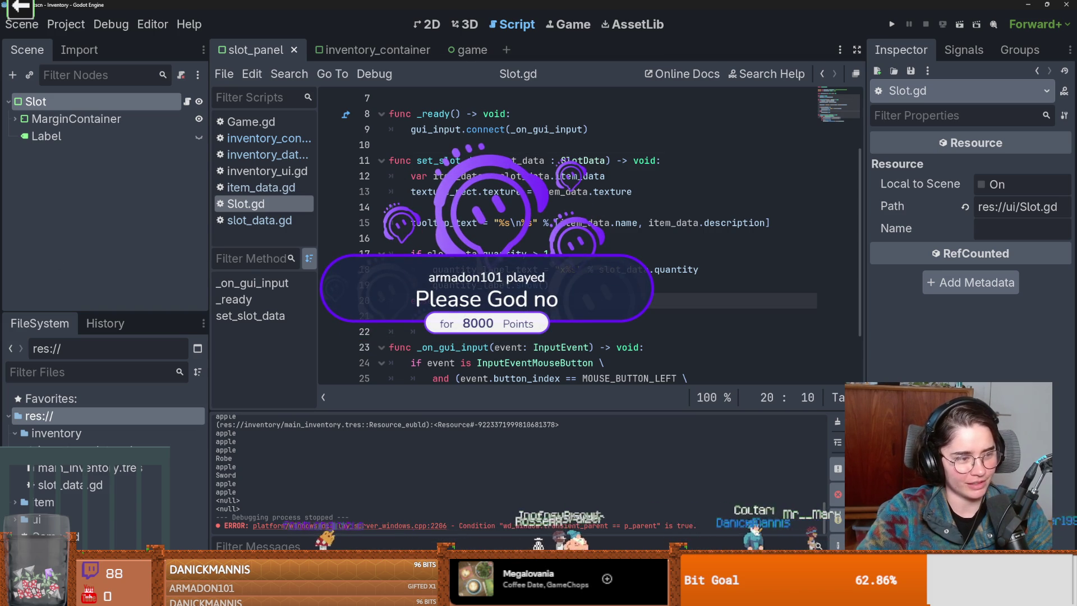
{"action": "left_click", "coordinate": [532, 243]}
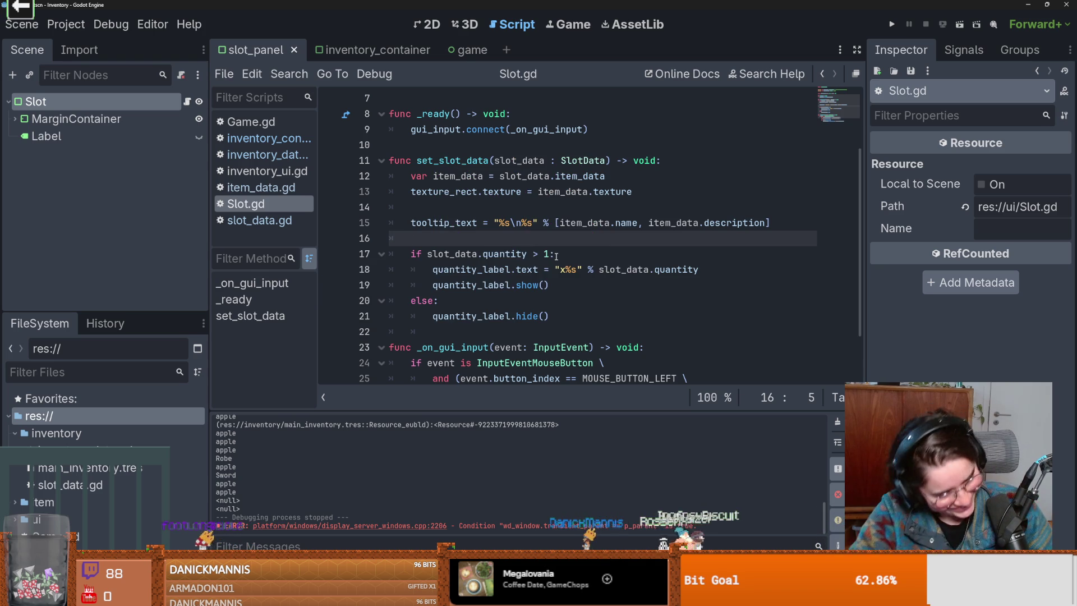
{"action": "left_click", "coordinate": [683, 205]}
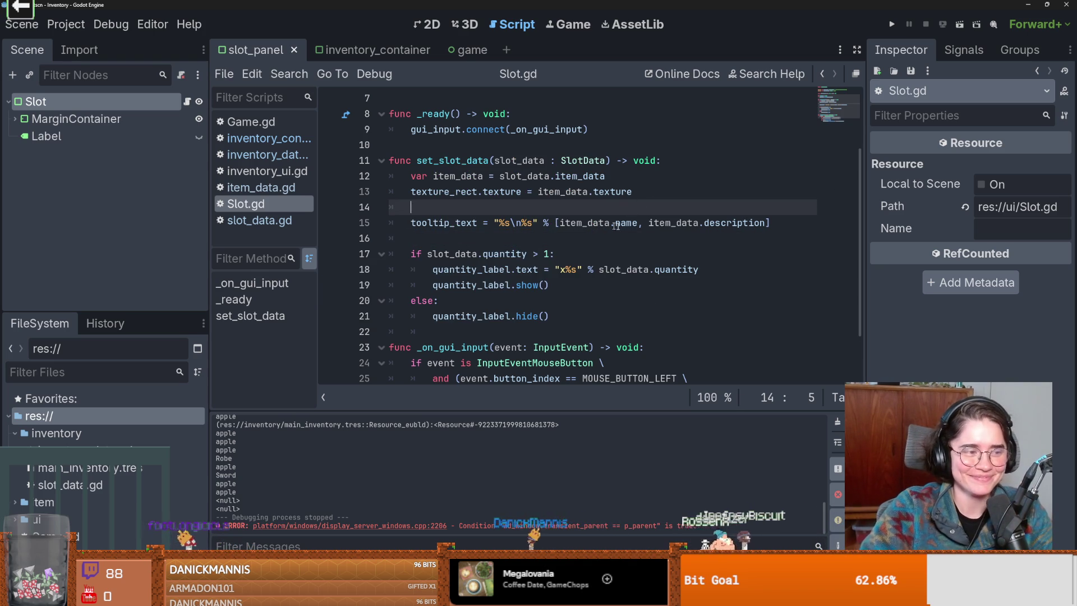
{"action": "scroll", "coordinate": [646, 238], "scroll_direction": "up", "scroll_amount": 2}
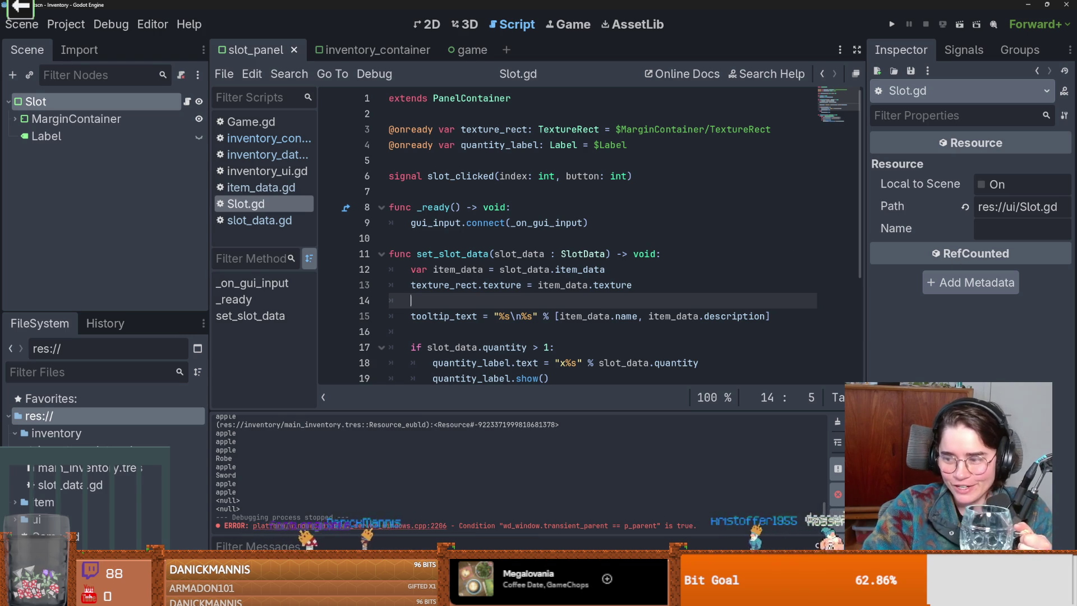
{"action": "key", "text": "alt+Tab"}
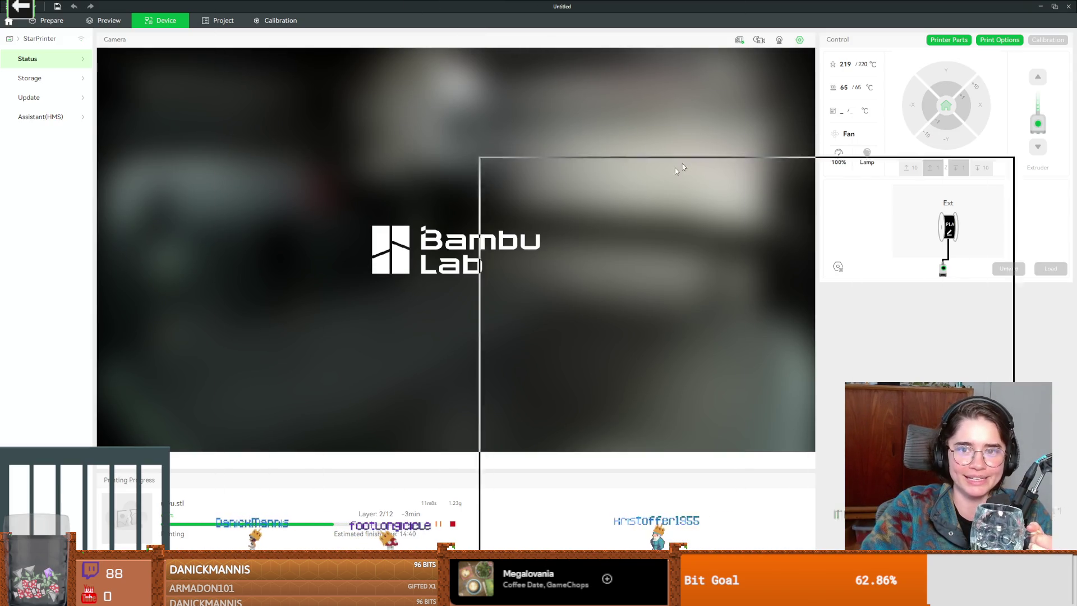
{"action": "key", "text": "alt+Tab"}
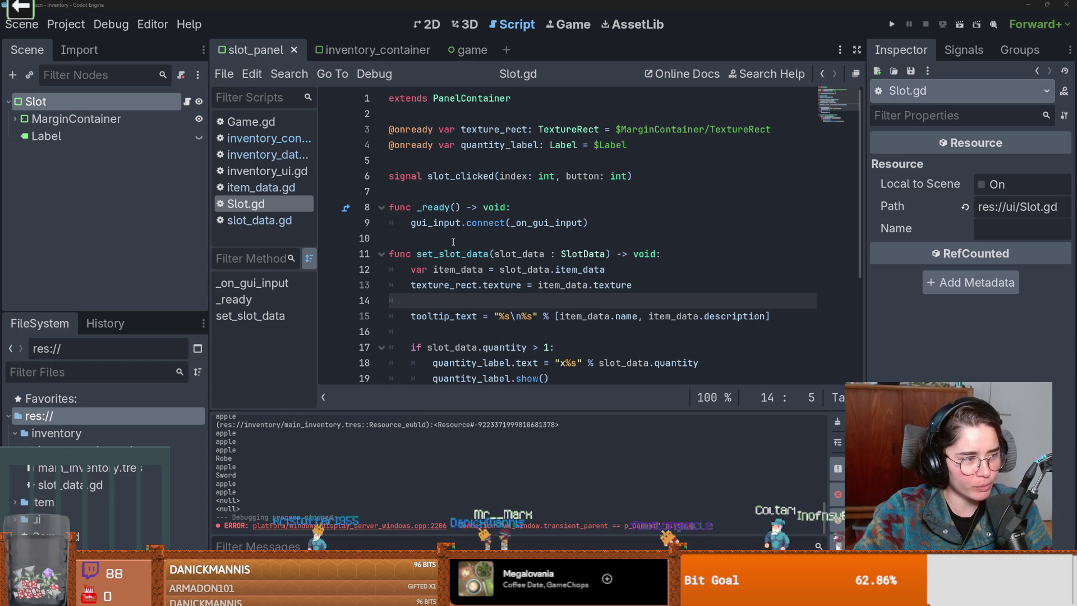
Create a new 'ui' folder inside the inventory folder.
{"action": "left_click", "coordinate": [517, 195]}
{"action": "scroll", "coordinate": [504, 206], "scroll_direction": "down", "scroll_amount": 1}
{"action": "scroll", "coordinate": [496, 210], "scroll_direction": "up", "scroll_amount": 1}
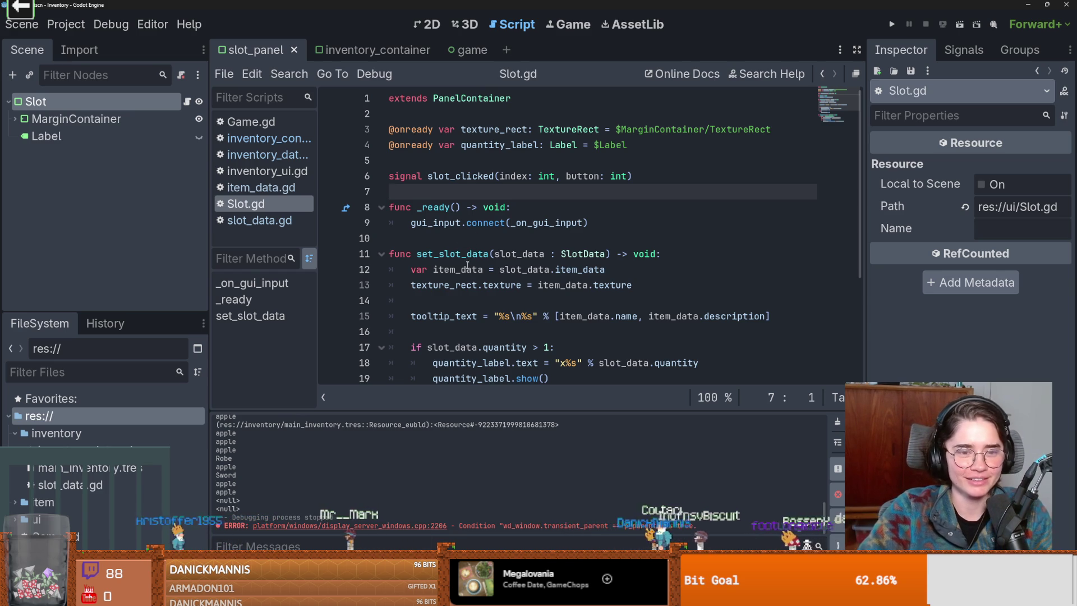
{"action": "left_click", "coordinate": [127, 433]}
{"action": "right_click", "coordinate": [135, 433]}
{"action": "mouse_move", "coordinate": [183, 335]}
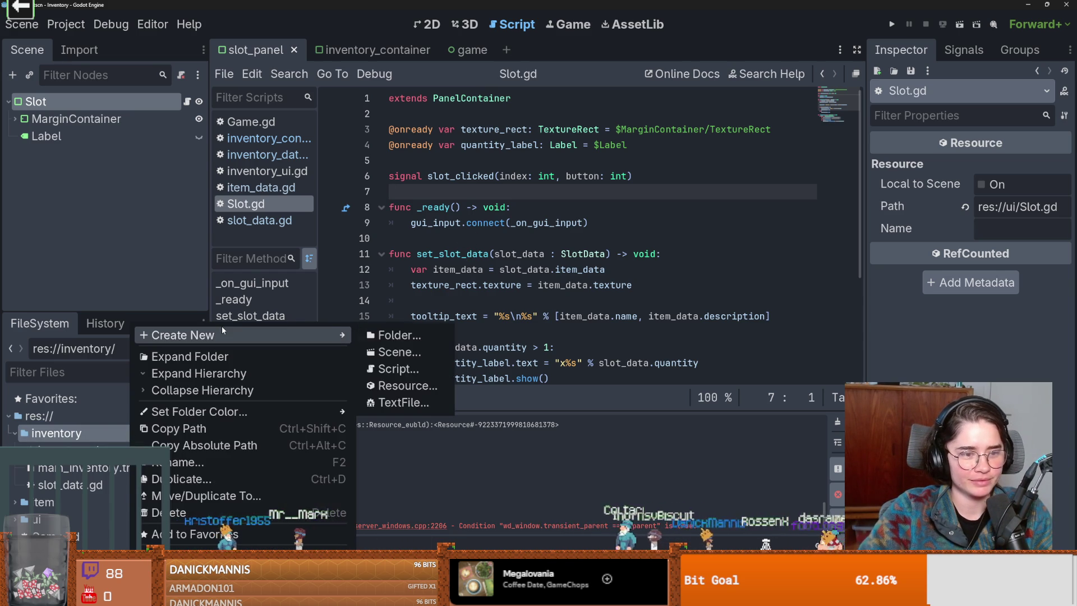
{"action": "left_click", "coordinate": [378, 334]}
{"action": "type", "text": "ui"}
{"action": "key", "text": "Return"}
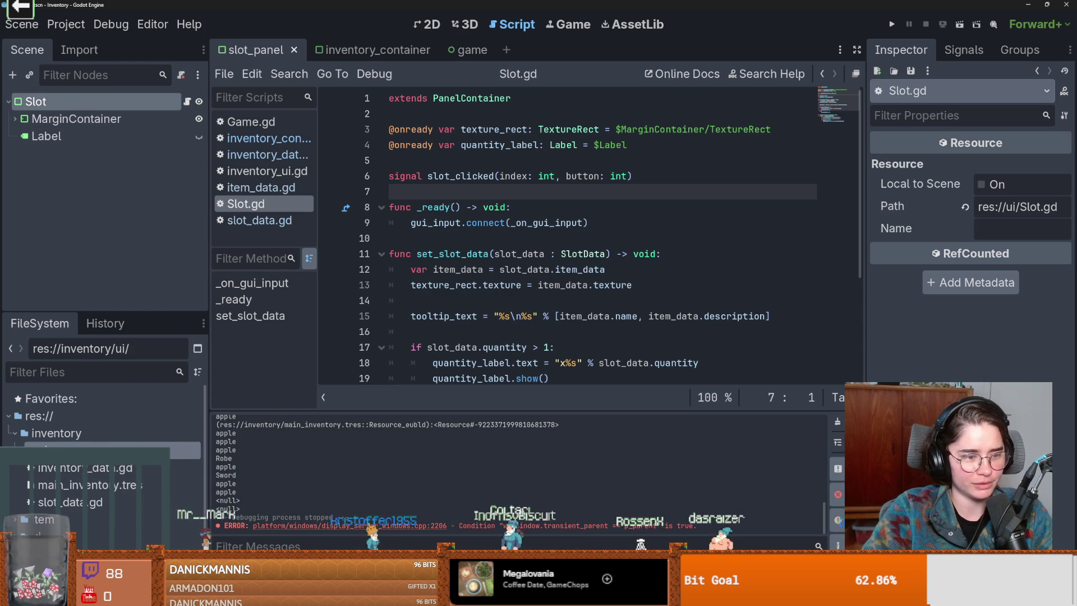
Bring up the new ui folder's options to show it in File Explorer.
{"action": "right_click", "coordinate": [74, 451]}
{"action": "left_click", "coordinate": [308, 433]}
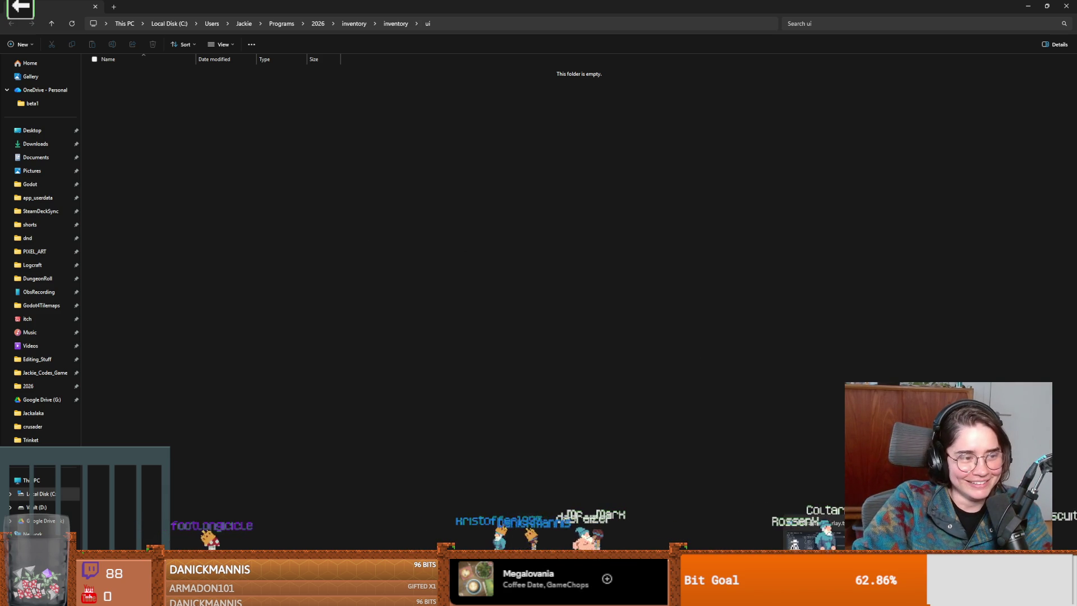
Paste the copied inventory UI files into the empty ui folder and move Explorer aside.
{"action": "key", "text": "alt+Tab"}
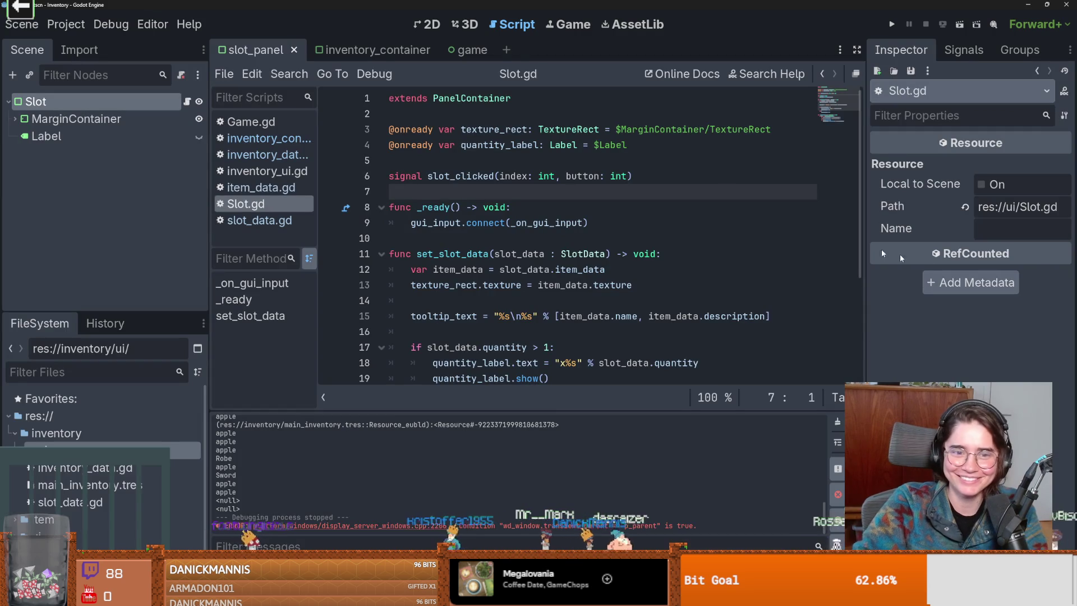
{"action": "key", "text": "alt+Tab"}
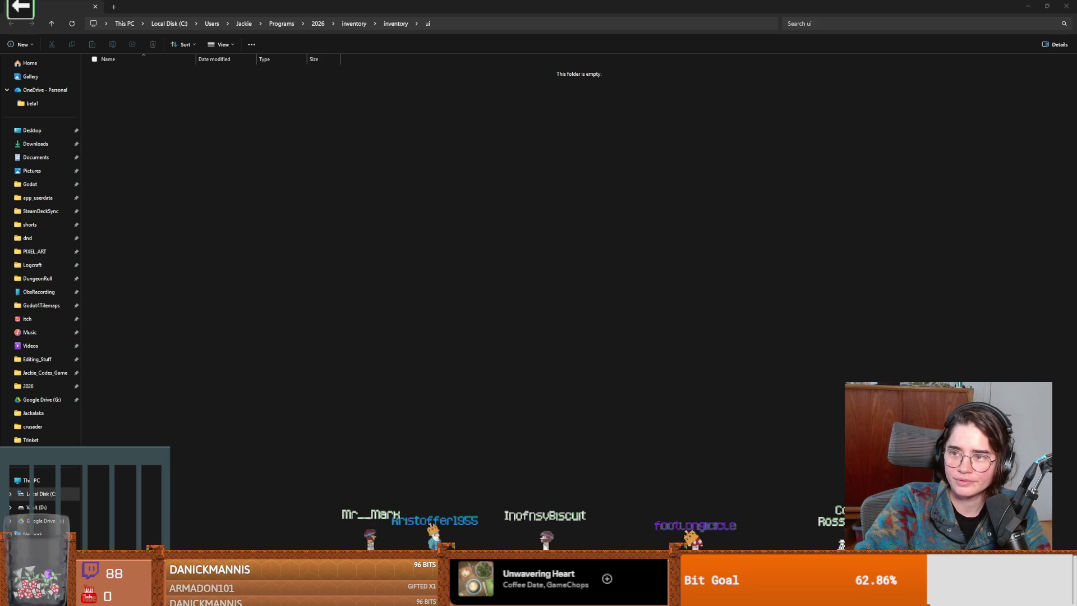
{"action": "left_click", "coordinate": [667, 261]}
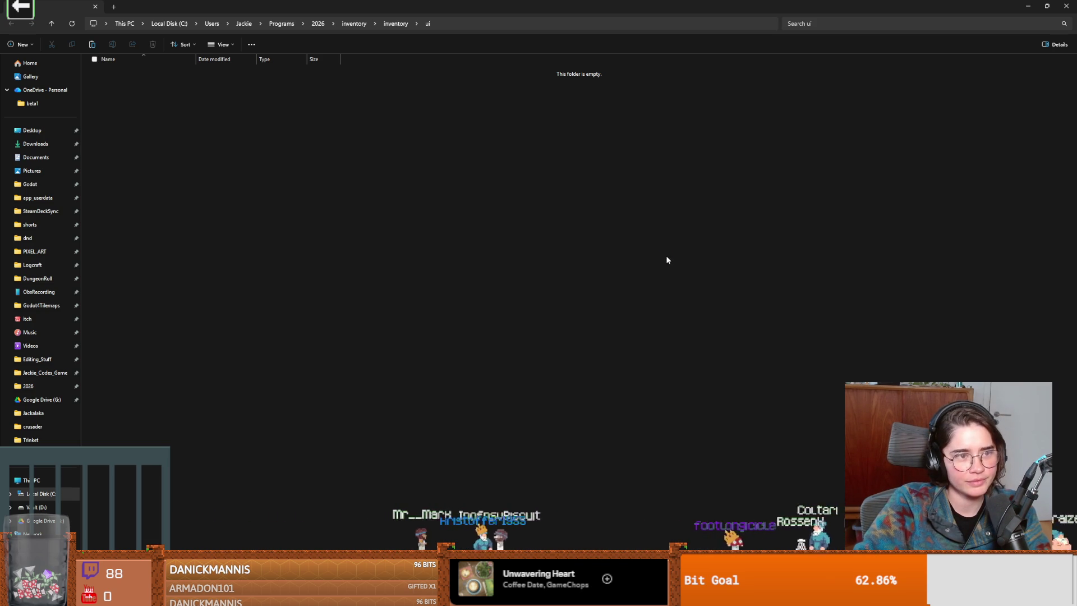
{"action": "key", "text": "ctrl+v"}
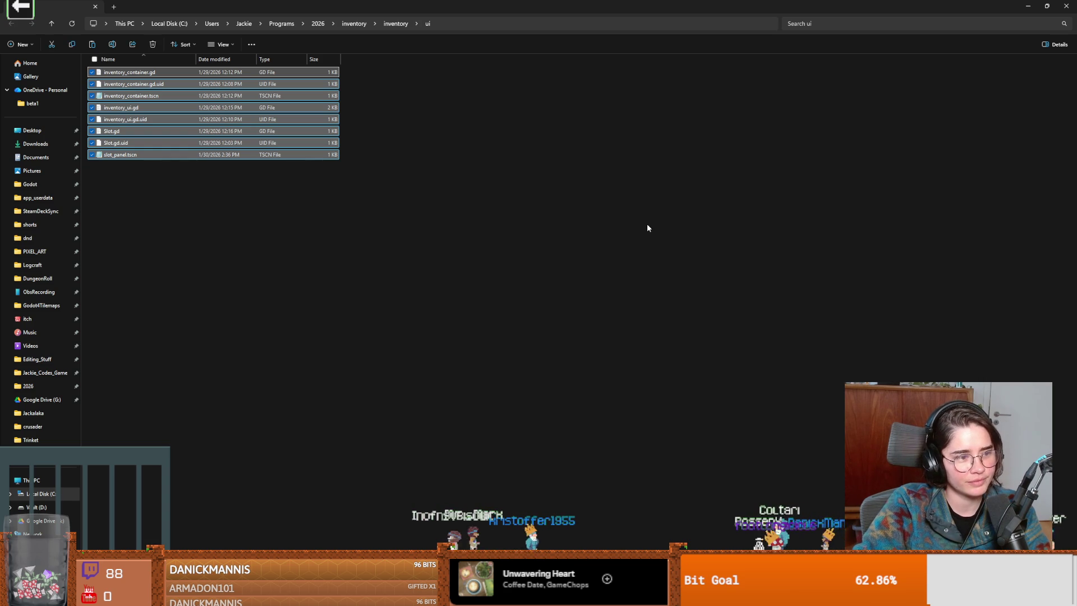
{"action": "left_click", "coordinate": [467, 233]}
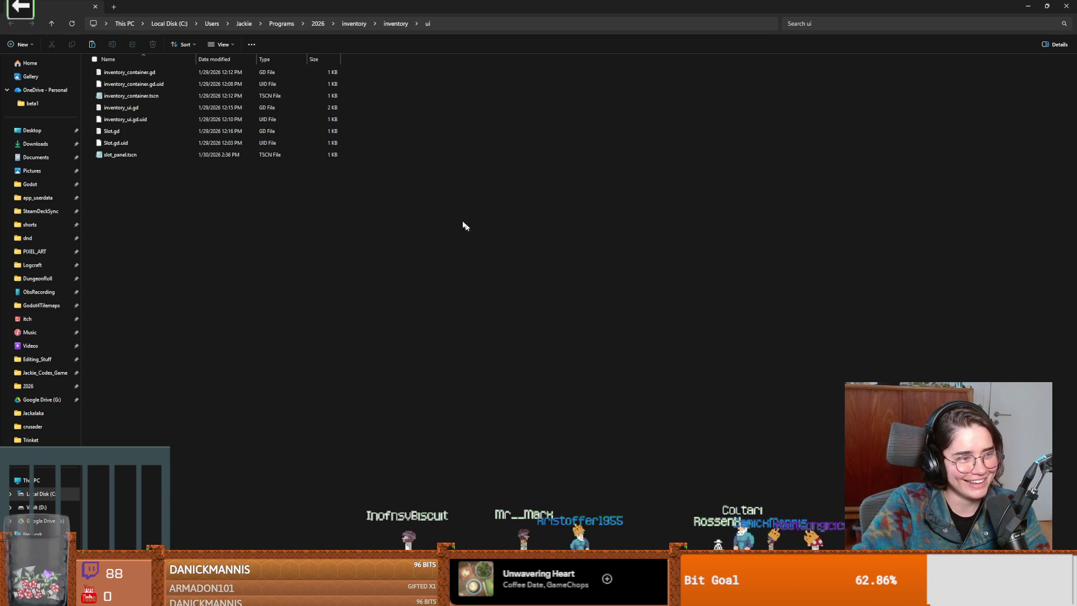
{"action": "left_click_drag", "start_coordinate": [524, 7], "coordinate": [785, 196]}
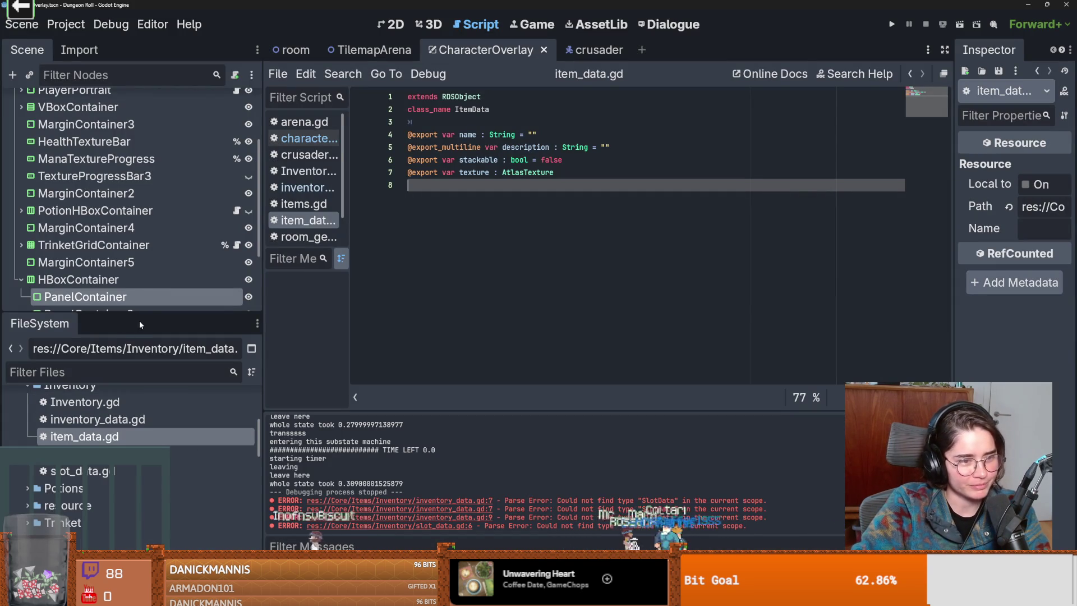
Check the print in Bambu Studio, then save the current Dungeon Roll scene.
{"action": "left_click", "coordinate": [110, 419]}
{"action": "scroll", "coordinate": [133, 422], "scroll_direction": "up", "scroll_amount": 5}
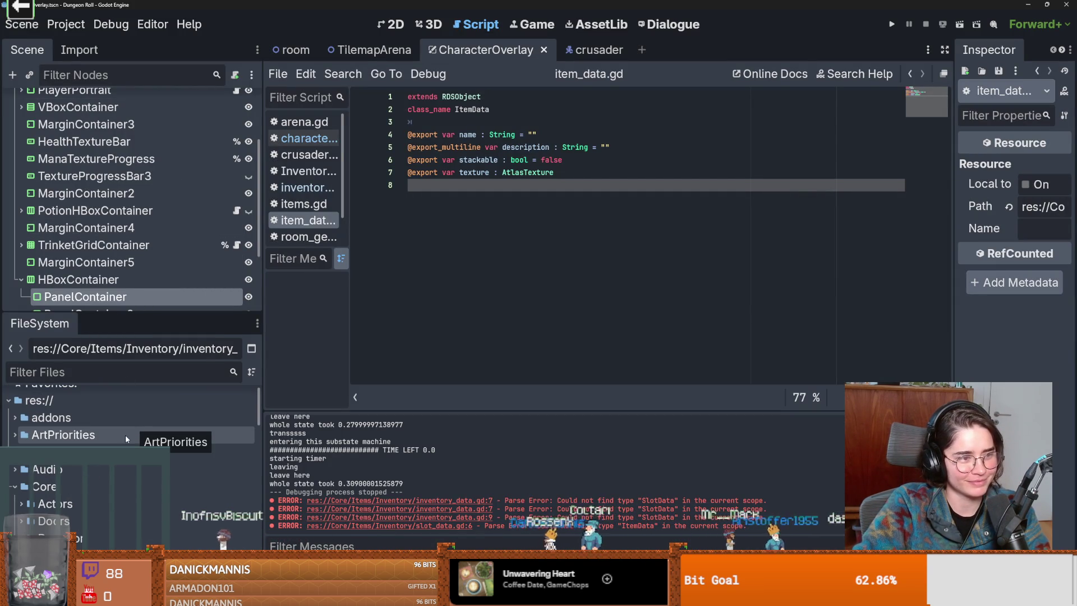
{"action": "scroll", "coordinate": [114, 433], "scroll_direction": "down", "scroll_amount": 1}
{"action": "scroll", "coordinate": [114, 433], "scroll_direction": "down", "scroll_amount": 2}
{"action": "scroll", "coordinate": [115, 433], "scroll_direction": "up", "scroll_amount": 2}
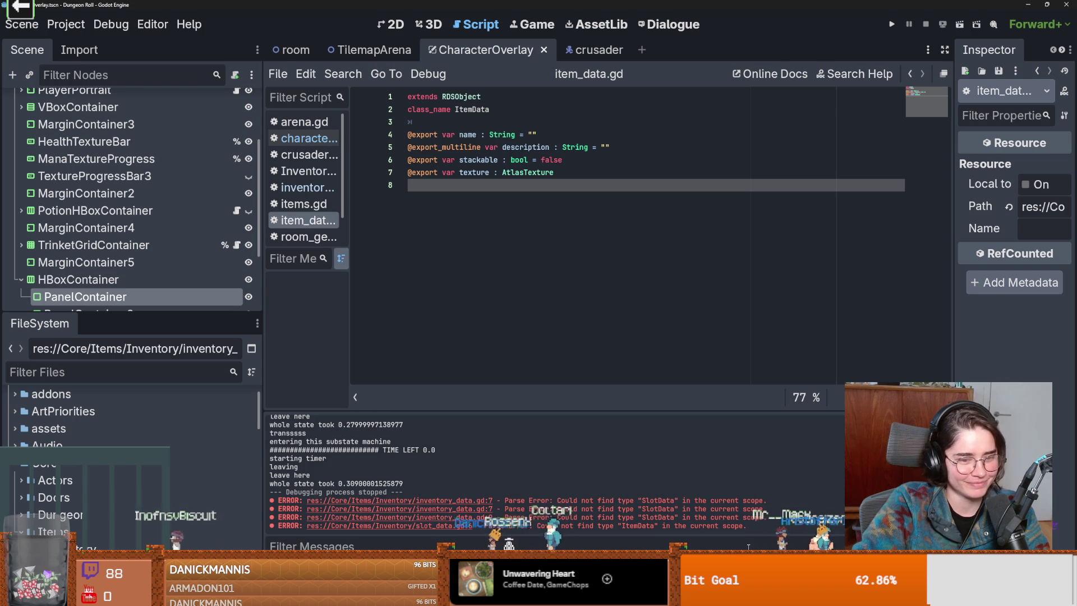
{"action": "key", "text": "alt+Tab"}
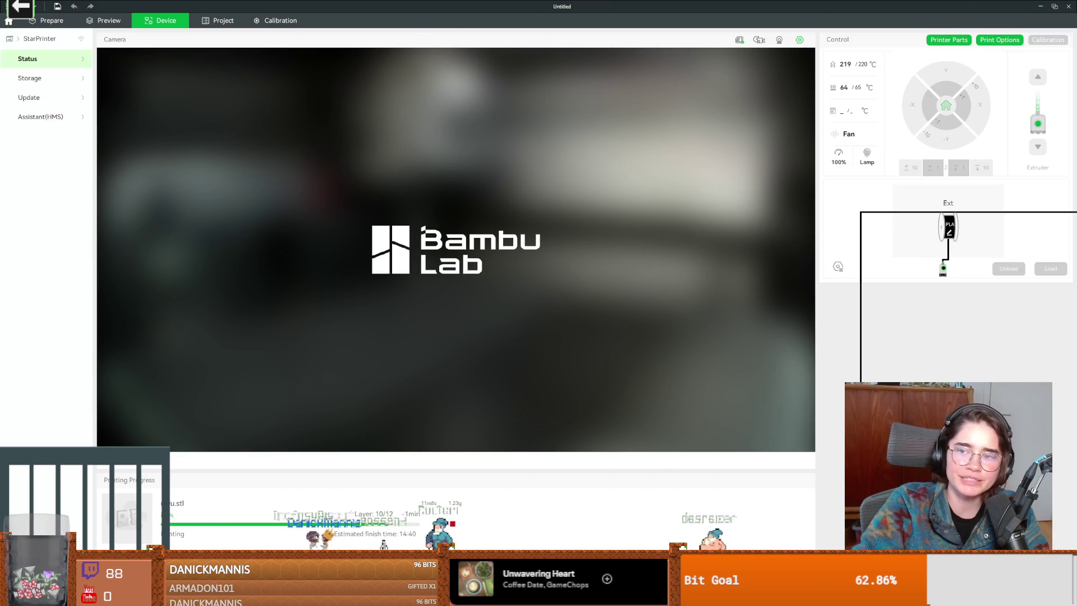
{"action": "key", "text": "alt+Tab"}
{"action": "key", "text": "ctrl+s"}
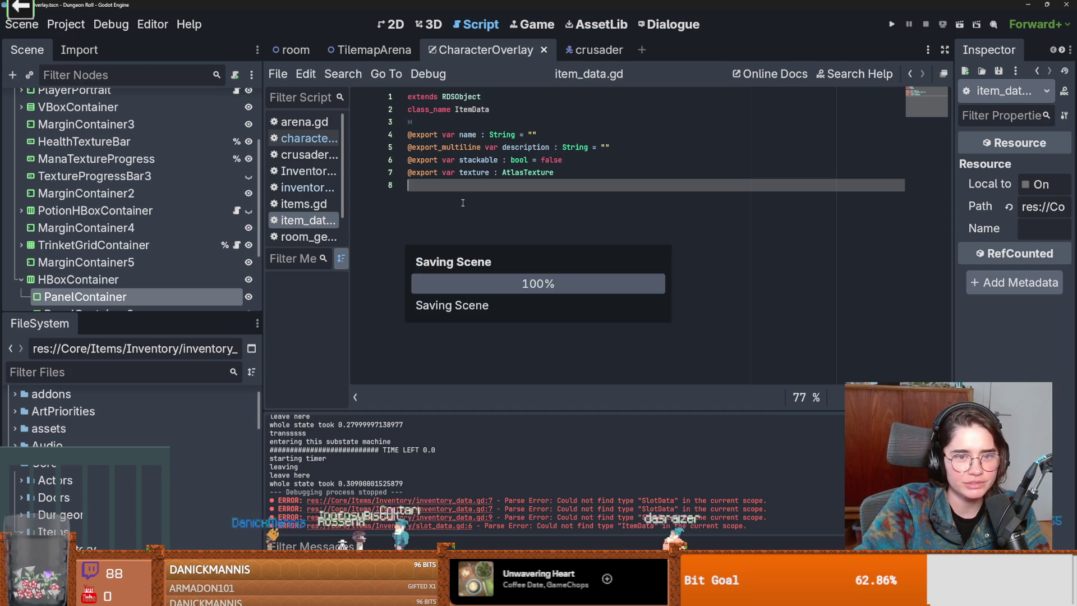
{"action": "scroll", "coordinate": [19, 477], "scroll_direction": "down", "scroll_amount": 2}
Select and expand Dungeon Roll's Core/Items/Inventory folder, inspecting its options.
{"action": "double_click", "coordinate": [73, 411]}
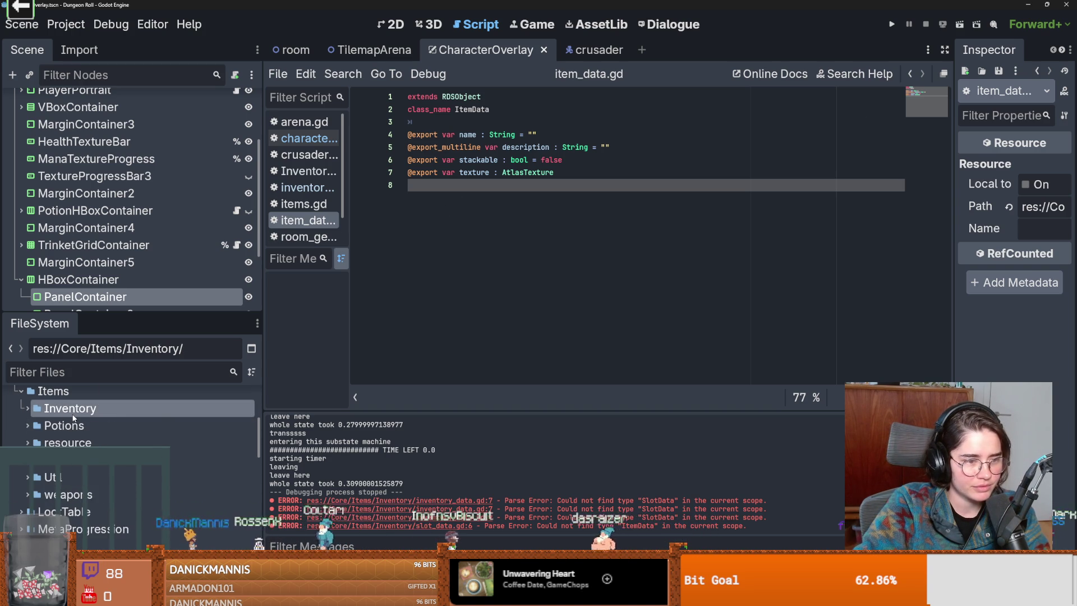
{"action": "double_click", "coordinate": [72, 414]}
{"action": "right_click", "coordinate": [73, 412]}
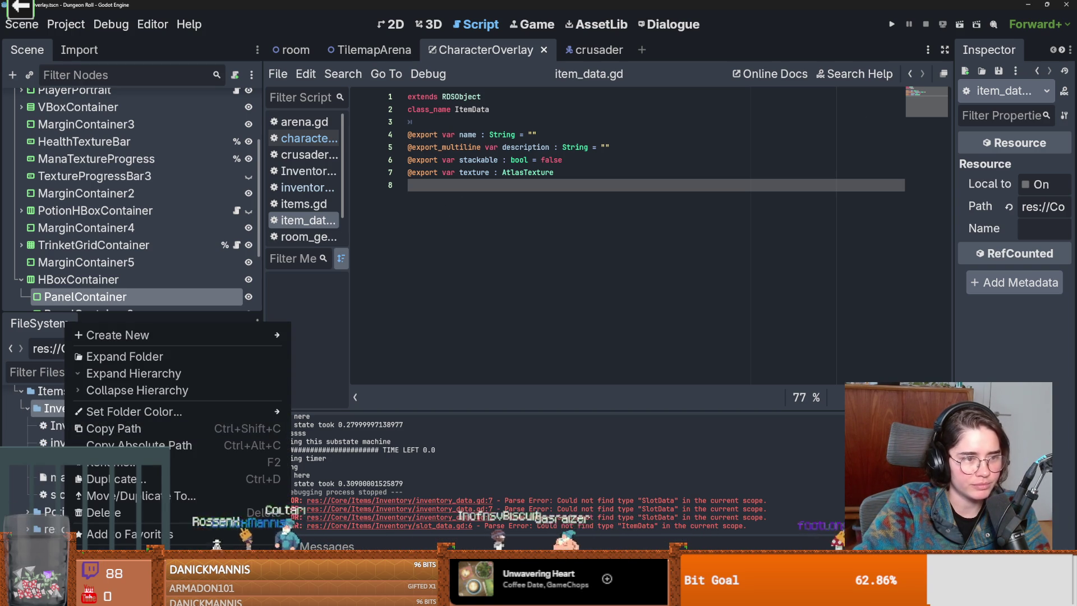
{"action": "key", "text": "Escape"}
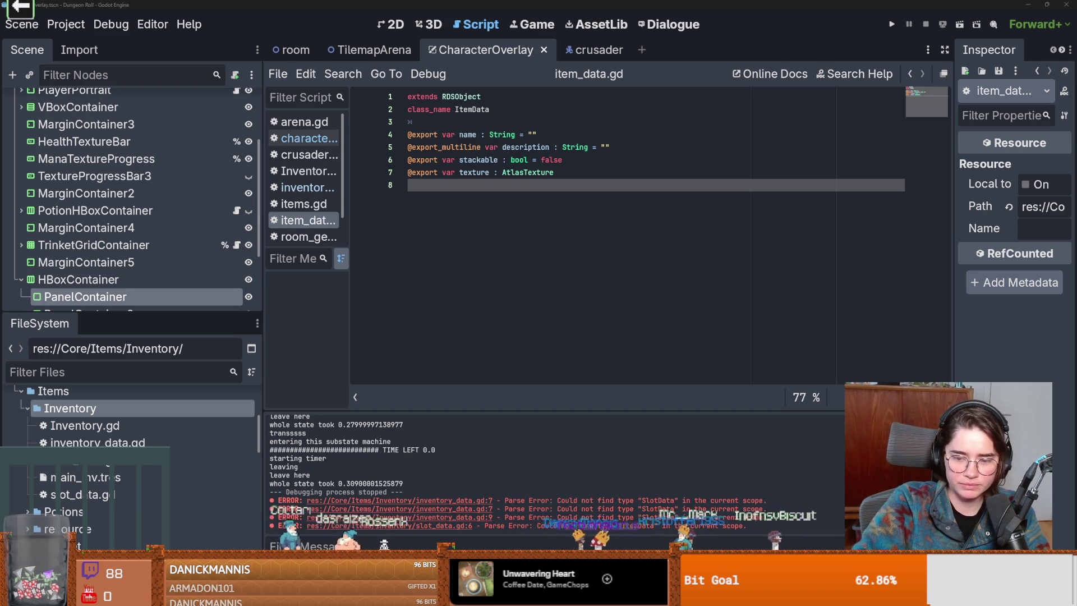
{"action": "right_click", "coordinate": [88, 410]}
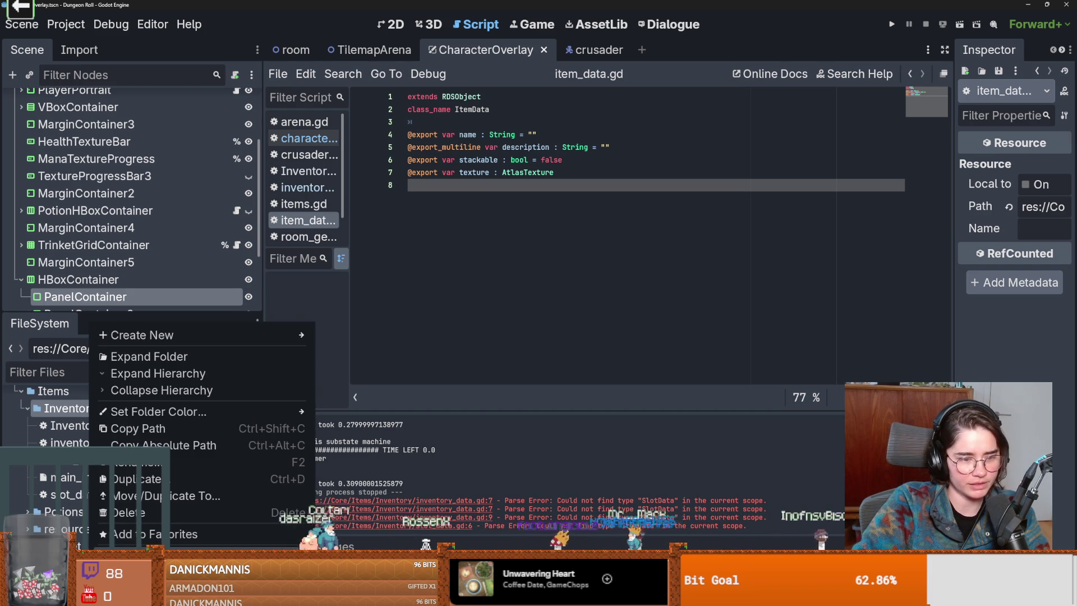
{"action": "key", "text": "Escape"}
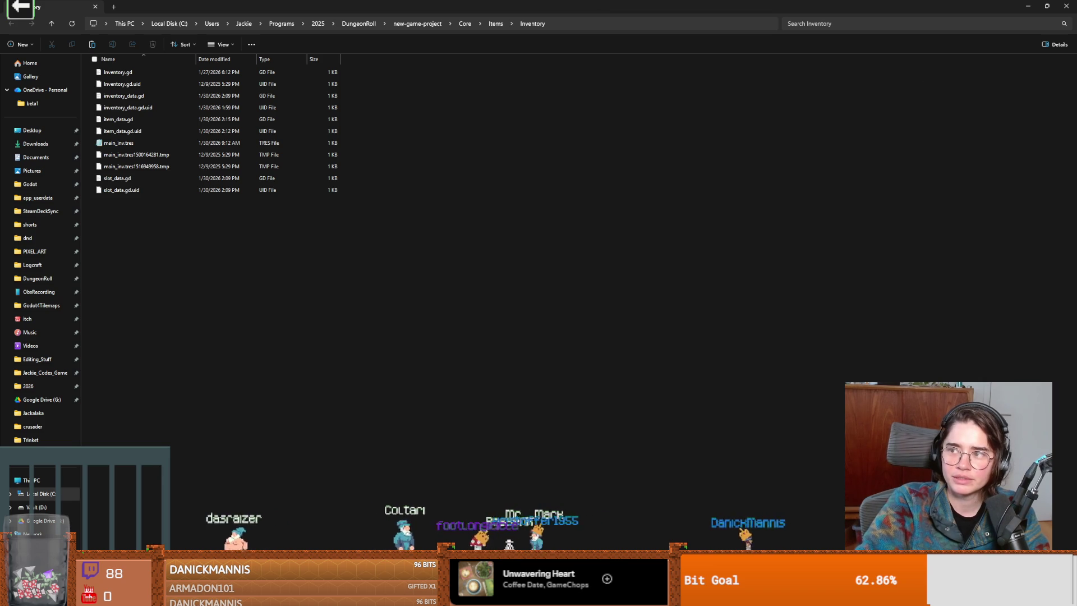
Copy the ui folder into the Inventory folder, close Explorer and dismiss the notice.
{"action": "left_click_drag", "start_coordinate": [283, 320], "coordinate": [291, 332]}
{"action": "double_click", "coordinate": [478, 4]}
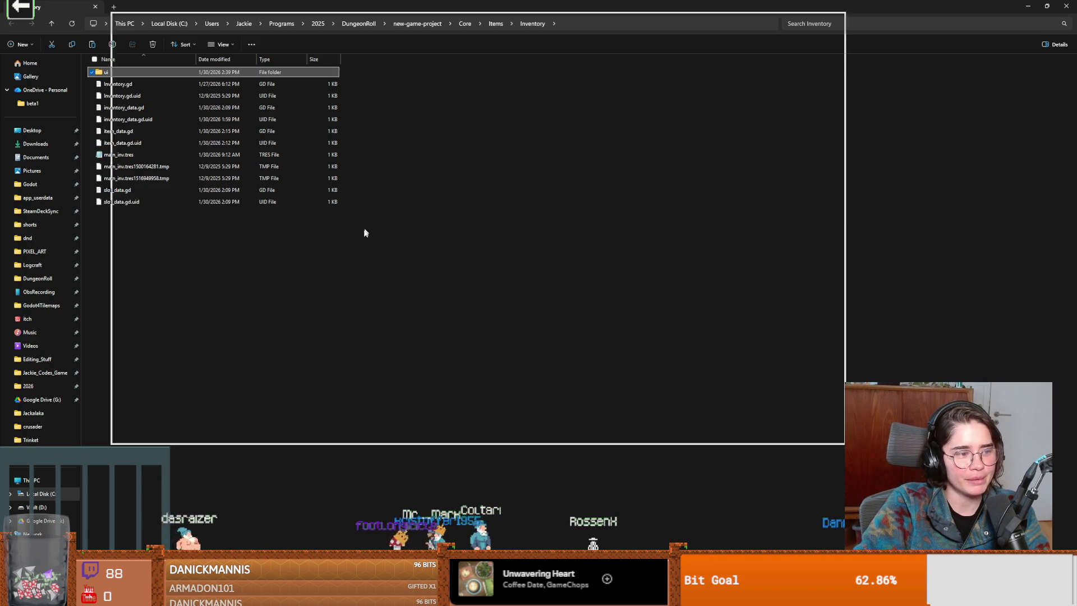
{"action": "key", "text": "alt+F4"}
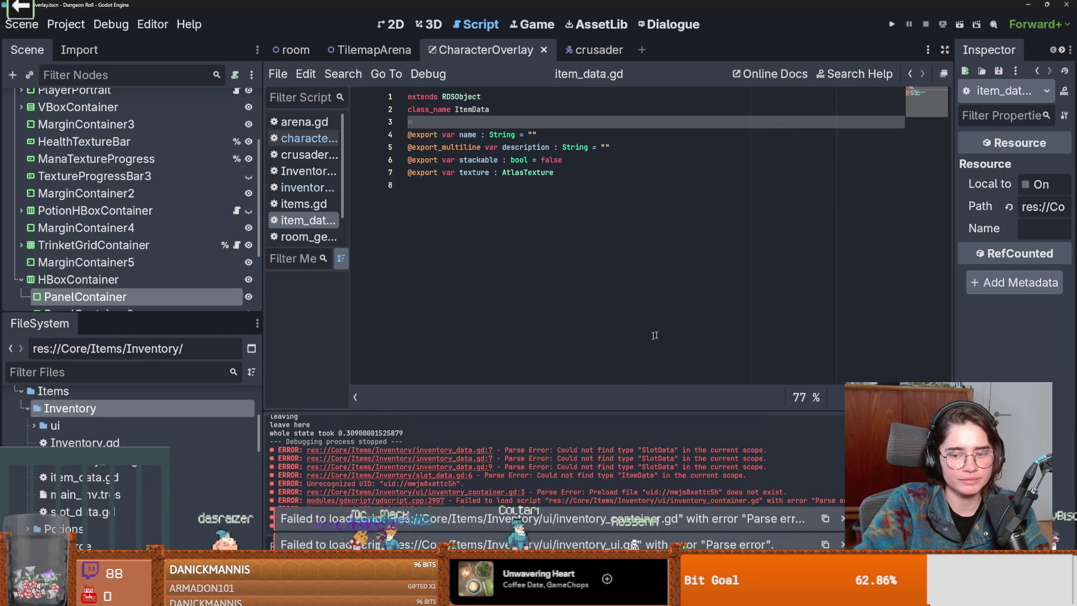
{"action": "left_click", "coordinate": [679, 184]}
Replace inventory_container.gd's broken SLOT preload with slot_panel.tscn and save.
{"action": "left_click", "coordinate": [35, 426]}
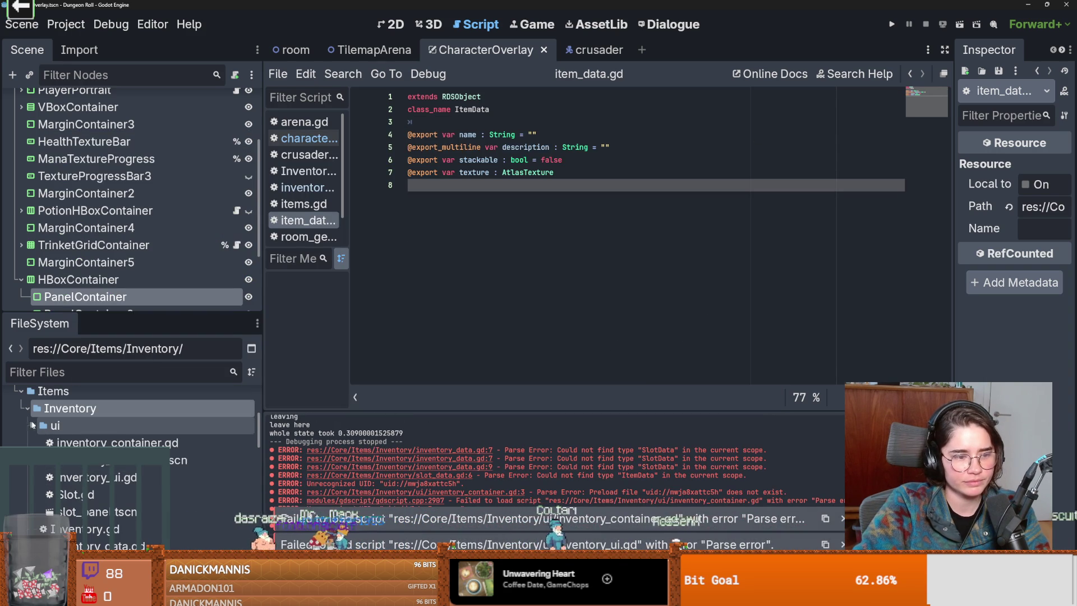
{"action": "double_click", "coordinate": [117, 442]}
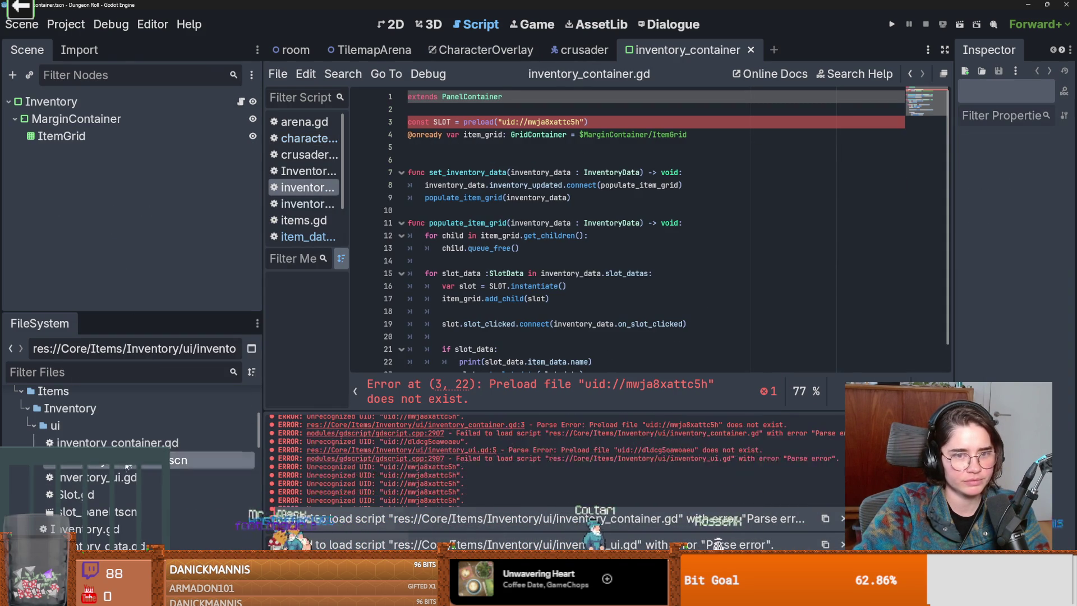
{"action": "key", "text": "BackSpace"}
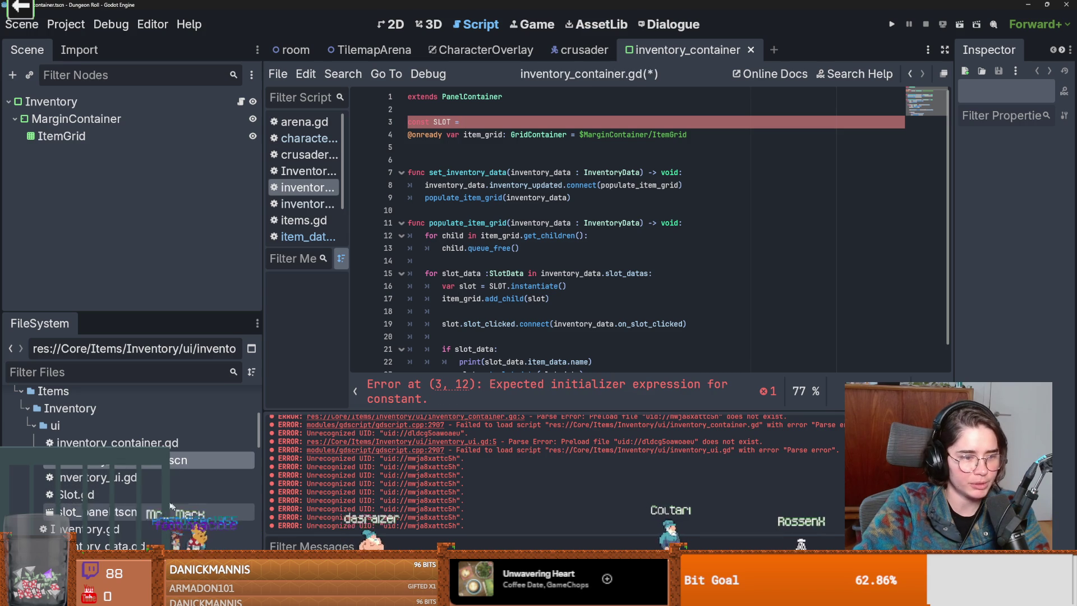
{"action": "left_click_drag", "start_coordinate": [107, 509], "coordinate": [471, 123]}
{"action": "key", "text": "ctrl+s"}
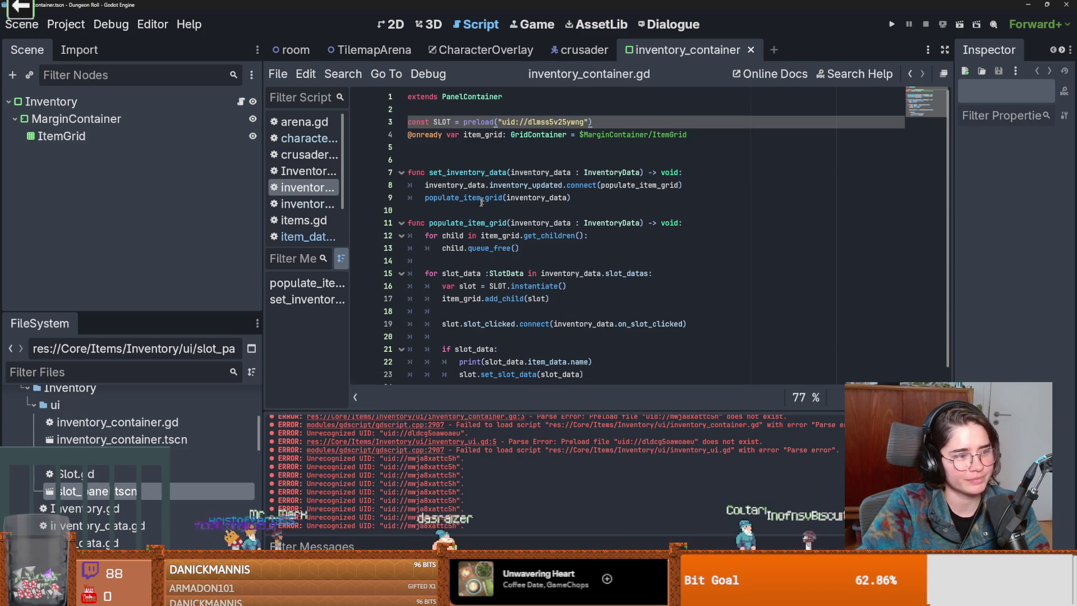
Remove the extra blank line after the variables and save the script.
{"action": "left_click", "coordinate": [535, 249]}
{"action": "key", "text": "ctrl+s"}
{"action": "left_click", "coordinate": [461, 159]}
{"action": "key", "text": "BackSpace"}
{"action": "key", "text": "ctrl+s"}
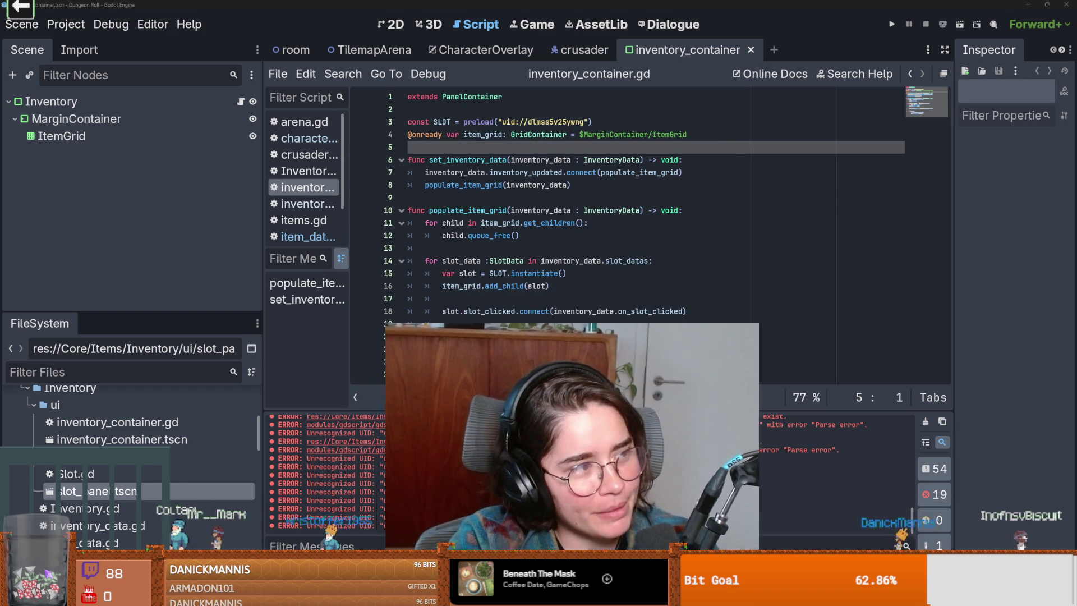
Run Dungeon Roll, start a game as the Crusader and enter a room.
{"action": "key", "text": "F5"}
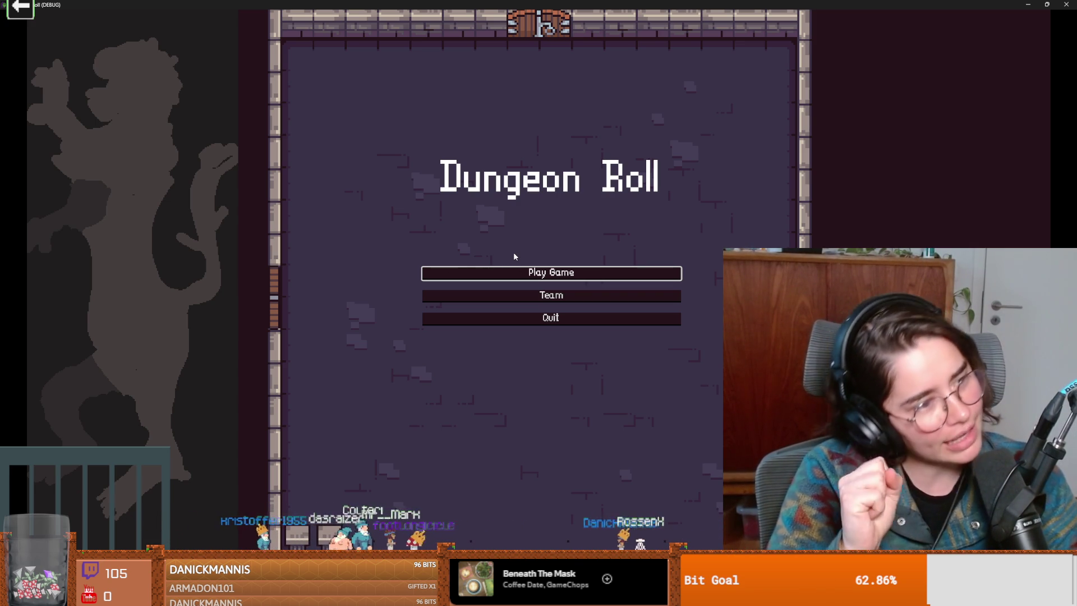
{"action": "left_click", "coordinate": [542, 294]}
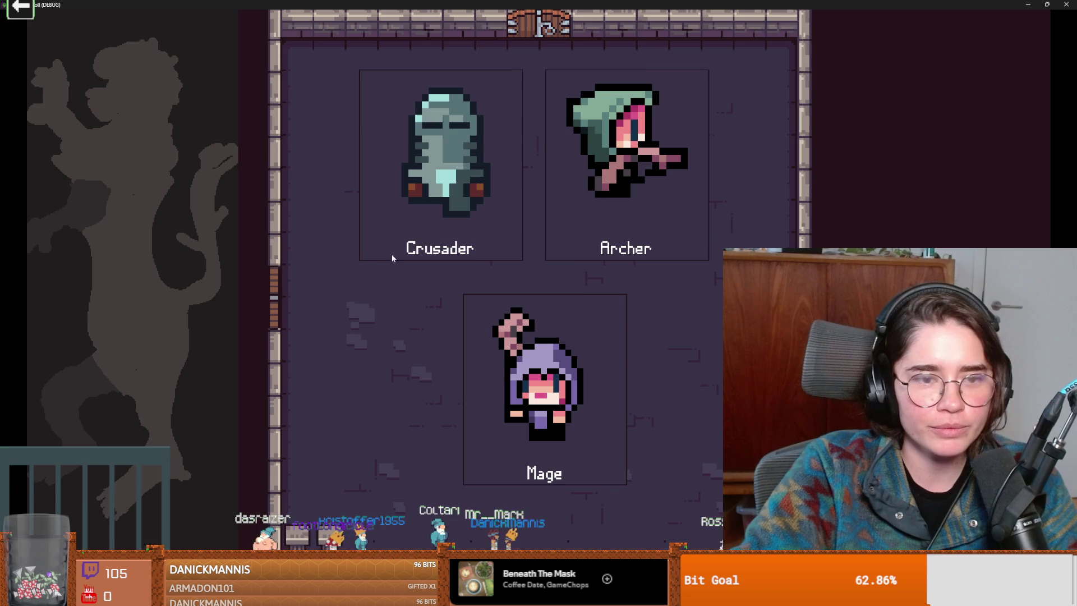
{"action": "left_click", "coordinate": [505, 252]}
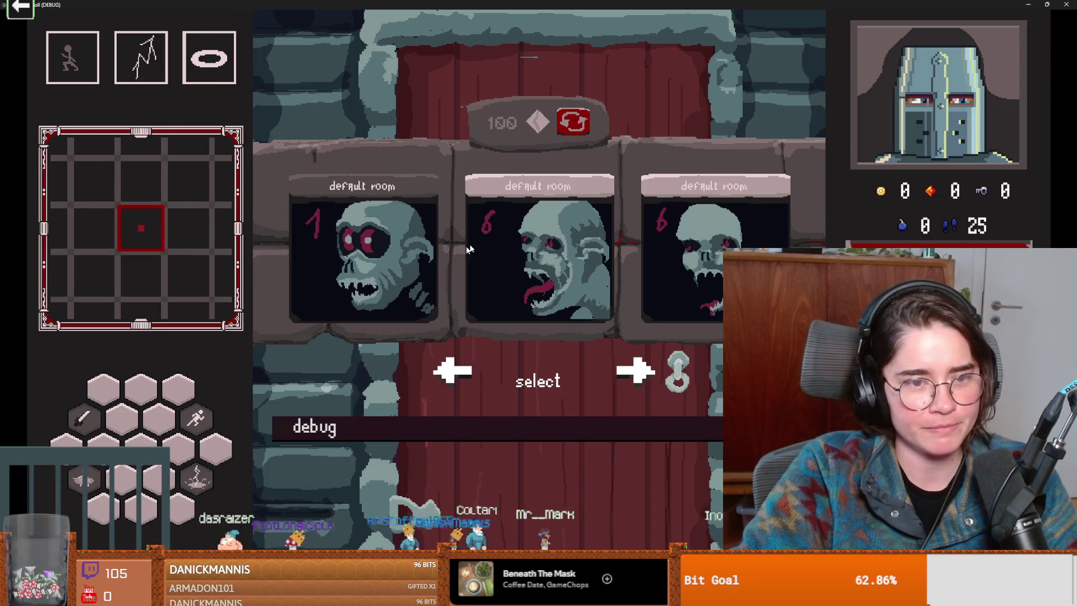
{"action": "left_click", "coordinate": [527, 253]}
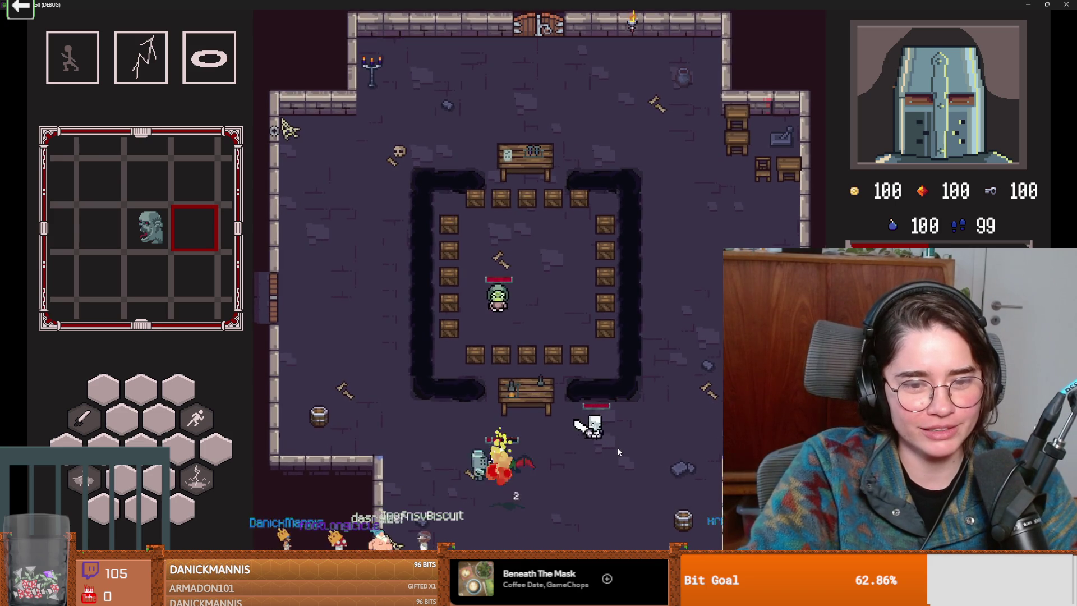
Pause and end the run so a fresh run begins.
{"action": "key", "text": "Escape"}
{"action": "left_click", "coordinate": [544, 383]}
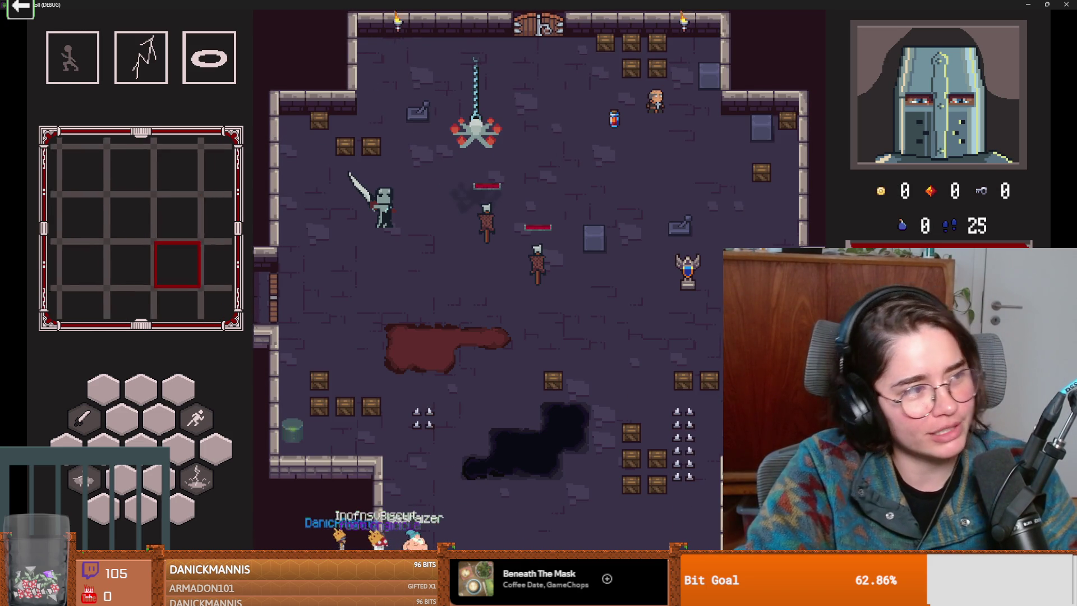